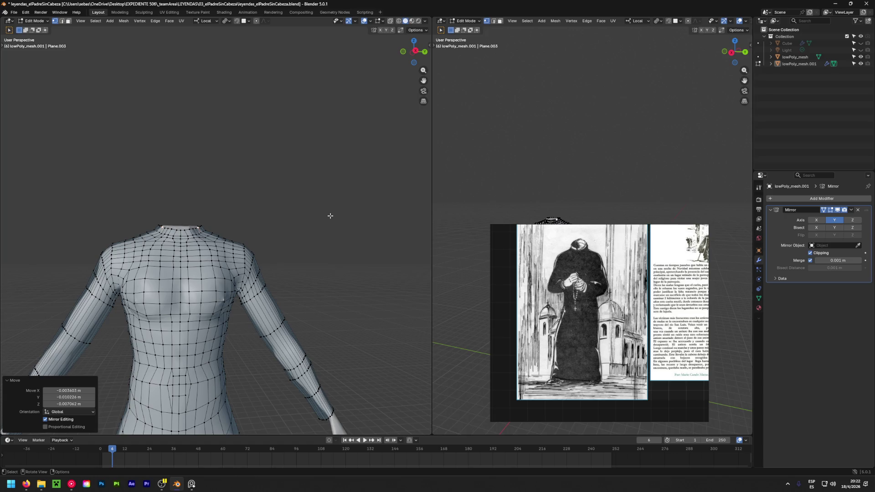
scroll(330, 216, down, 2)
scroll(292, 238, down, 2)
scroll(250, 252, down, 1)
scroll(250, 251, down, 2)
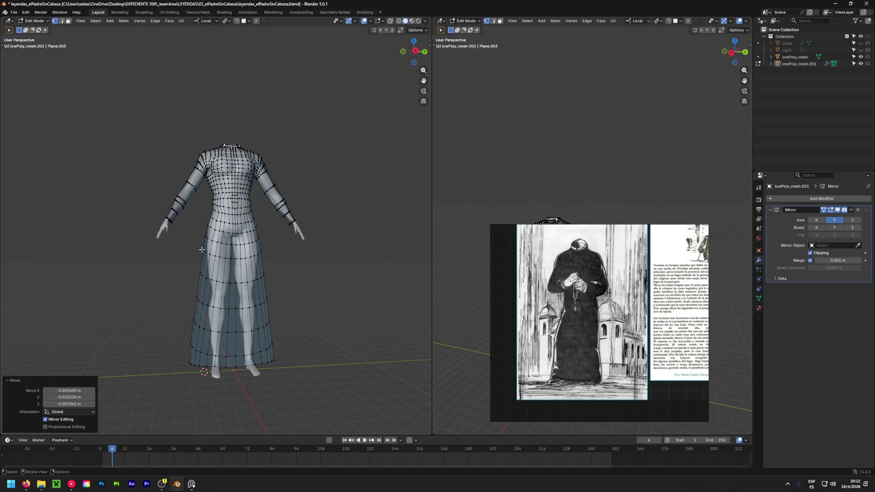
View the whole headless cassock figure with its long skirt and save the .blend file
mouse_move(190, 250)
middle_down()
mouse_move(377, 332)
mouse_move(125, 304)
middle_up()
key(ctrl+s)
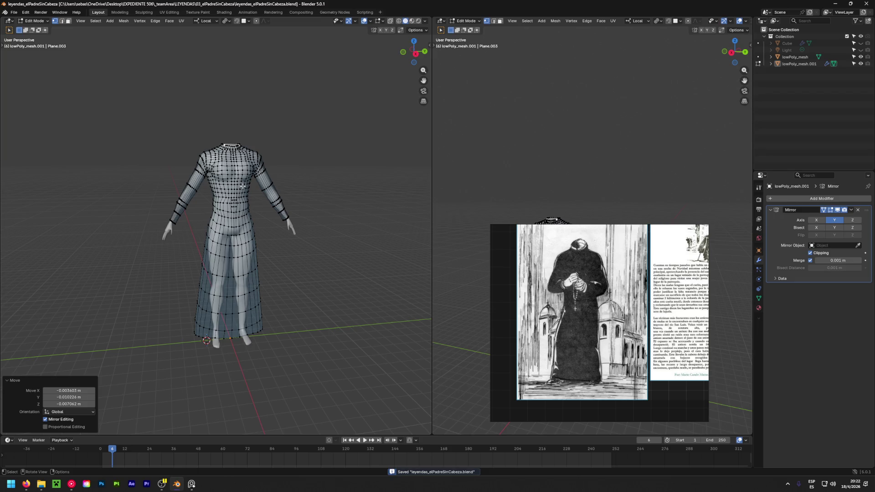
Rename the lowPoly_mesh.001 object to casscock_geo in the Outliner and deselect it
double_click(797, 64)
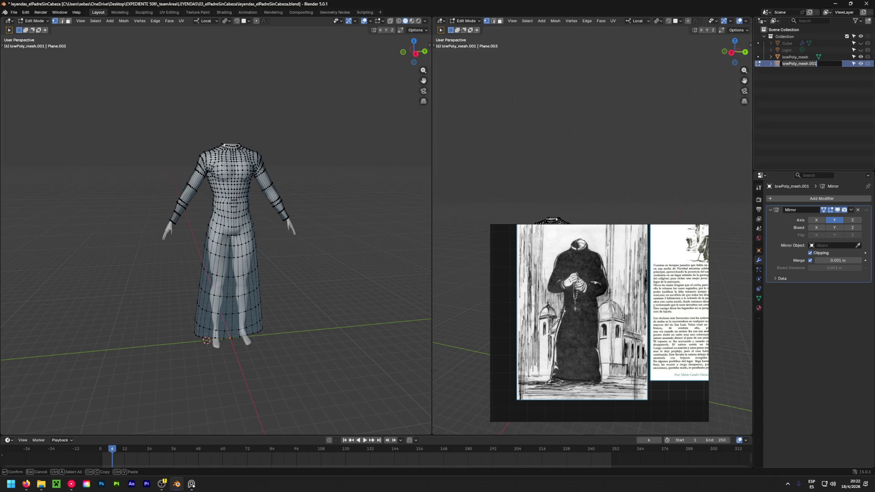
click(26, 484)
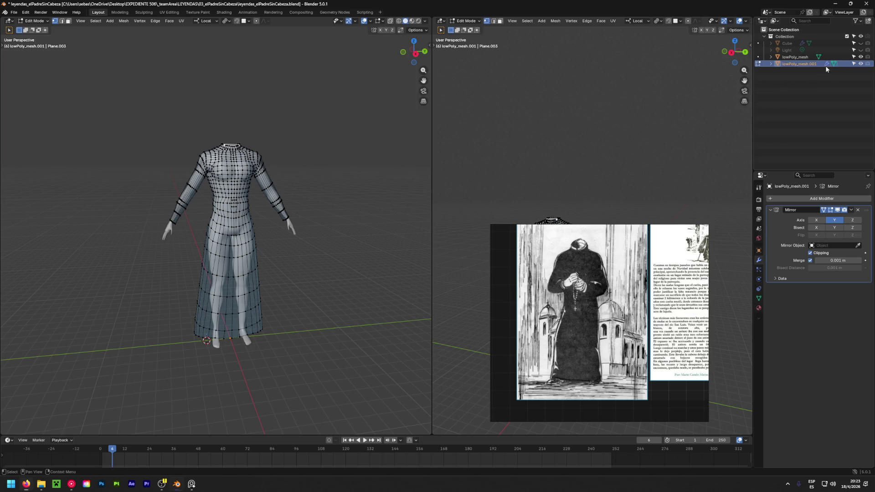
text(cass)
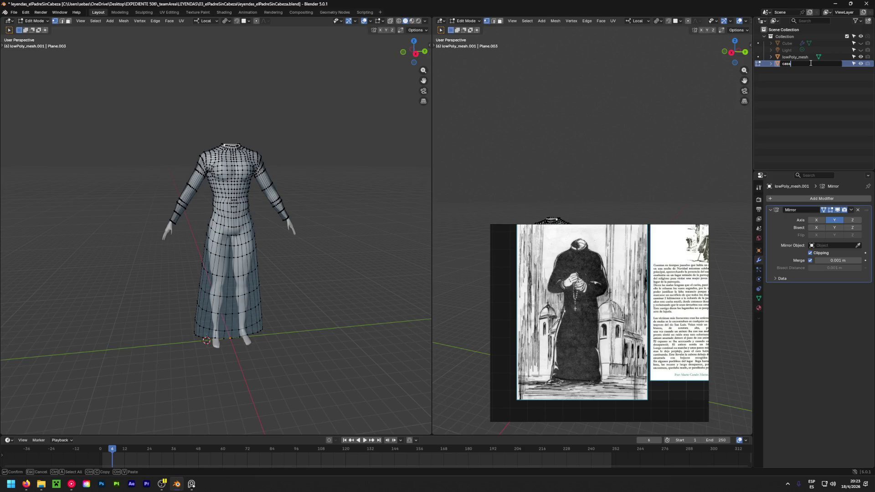
text(o)
key(BackSpace)
key(BackSpace)
text(ck_geo)
key(Return)
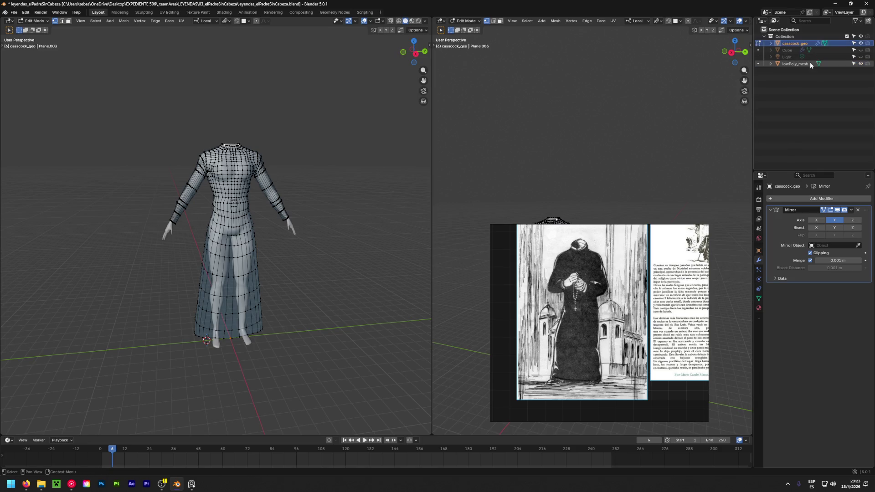
click(799, 86)
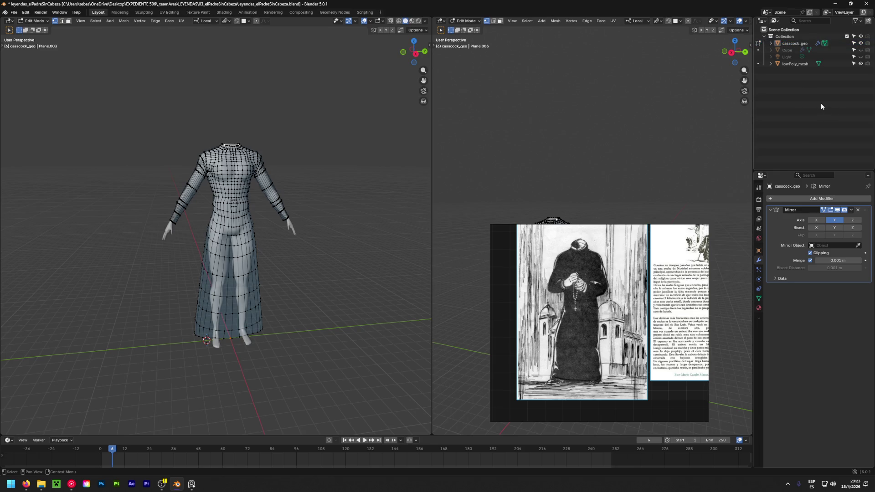
Box-select the band of faces around the cassock's wrist and turn on X-ray display
middle_drag(283, 180, 227, 215)
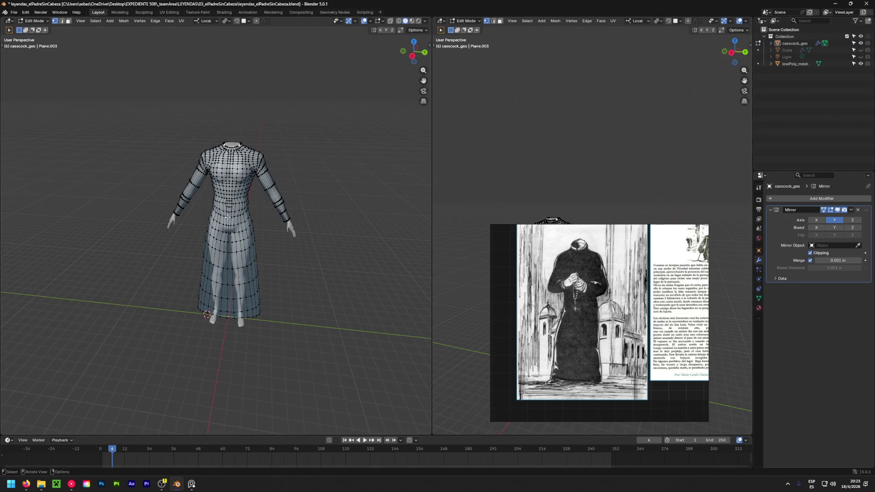
scroll(228, 217, up, 4)
scroll(228, 216, up, 3)
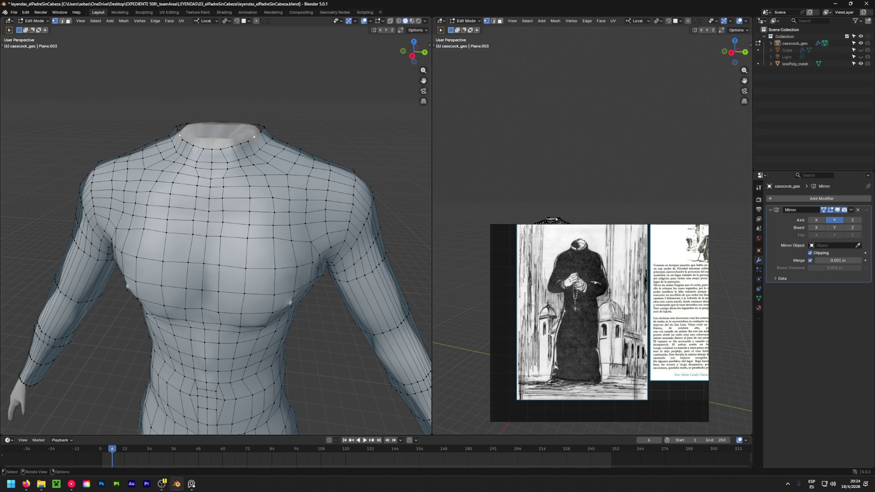
scroll(276, 170, down, 5)
mouse_move(396, 235)
middle_down()
mouse_move(273, 210)
mouse_move(271, 196)
middle_up()
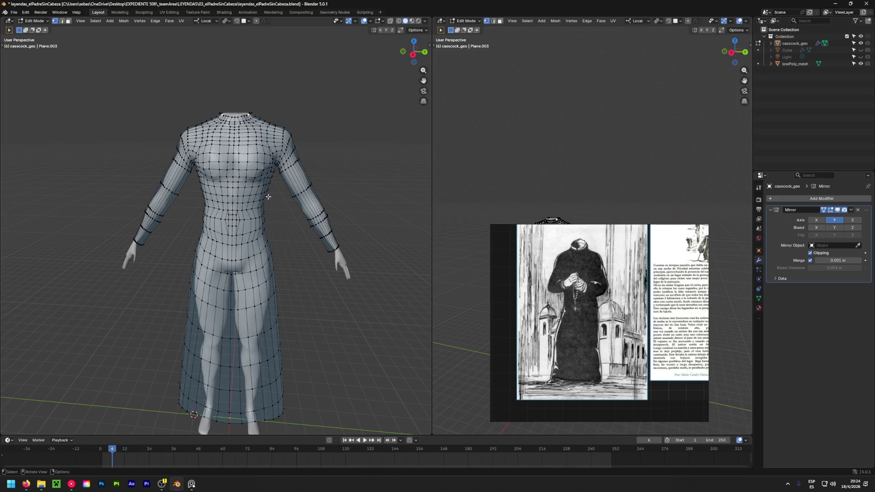
mouse_move(267, 197)
middle_down()
mouse_move(346, 238)
mouse_move(324, 254)
mouse_move(240, 210)
mouse_move(216, 161)
middle_up()
scroll(240, 210, up, 3)
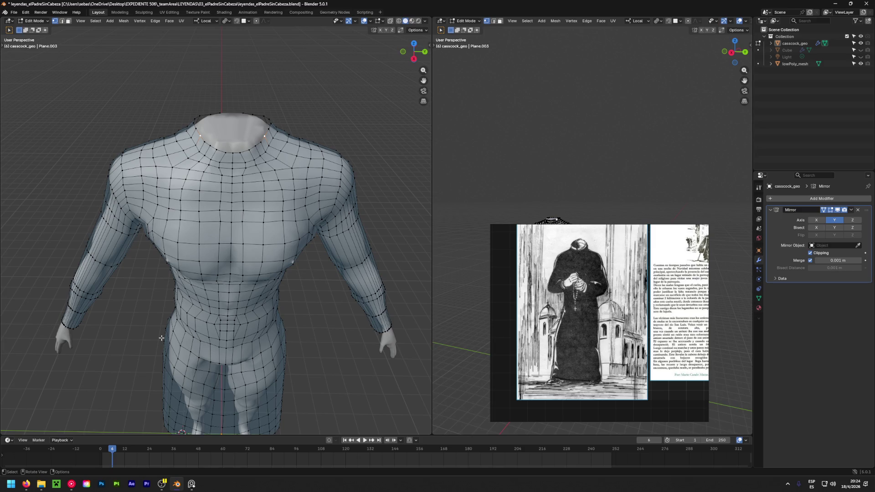
middle_drag(245, 215, 170, 258)
scroll(169, 258, up, 3)
scroll(170, 258, up, 2)
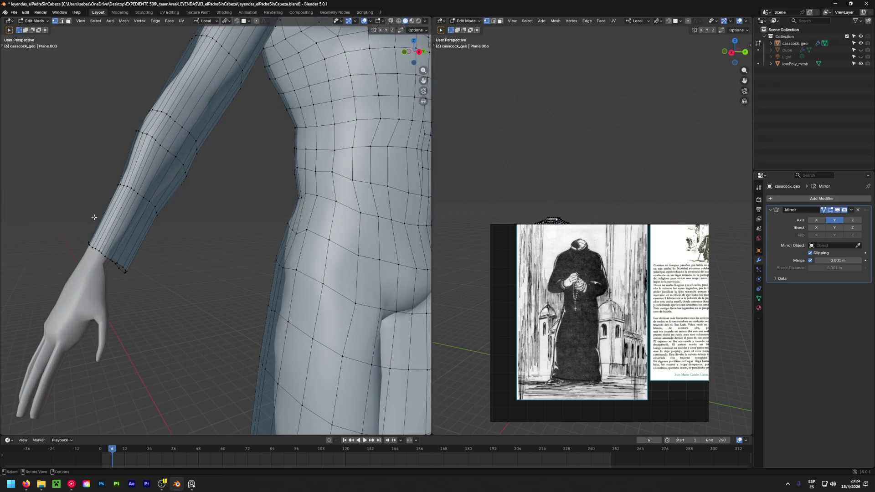
drag(80, 213, 152, 282)
mouse_move(151, 279)
middle_down()
mouse_move(126, 259)
mouse_move(120, 263)
middle_up()
key(alt+z)
Circle-select the full wrist cuff band, duplicate it in place and shrink it to 0.907
mouse_move(65, 290)
mouse_down()
mouse_move(96, 278)
mouse_move(116, 207)
mouse_move(148, 250)
mouse_up()
key(c)
mouse_move(130, 246)
middle_down()
mouse_move(47, 285)
mouse_move(90, 281)
middle_up()
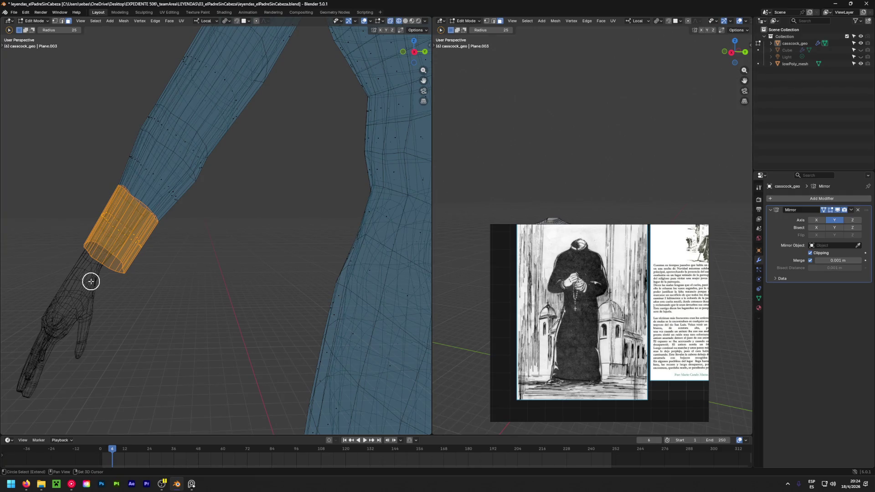
key(shift+d)
right_click(90, 281)
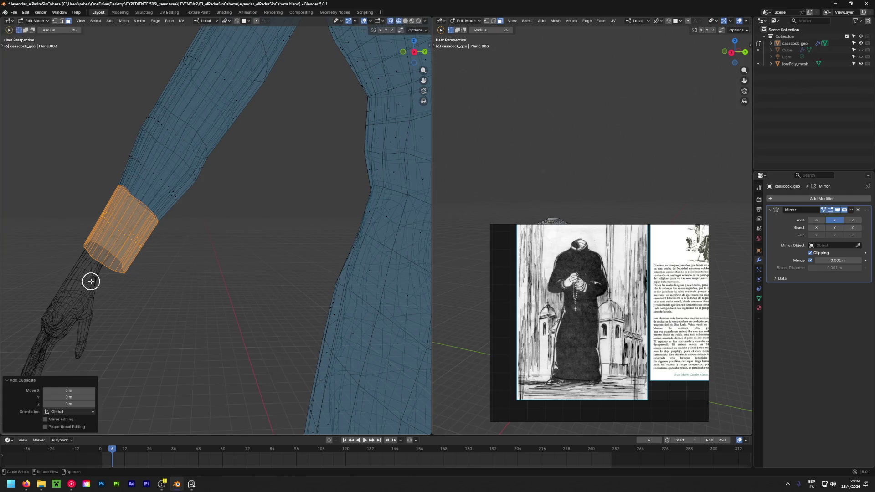
key(s)
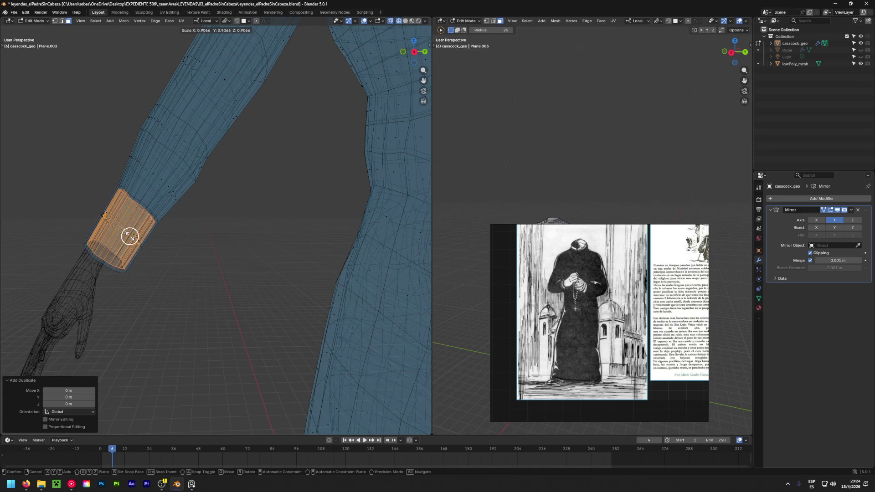
click(130, 240)
scroll(191, 250, down, 3)
Separate the duplicated cuff as its own object casscock_geo.001, turn X-ray off and select all
middle_drag(192, 249, 221, 269)
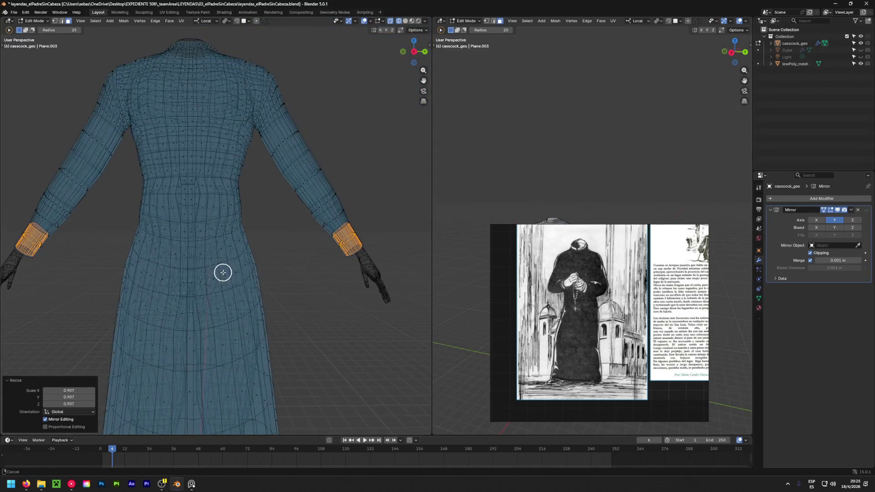
middle_drag(341, 245, 283, 264)
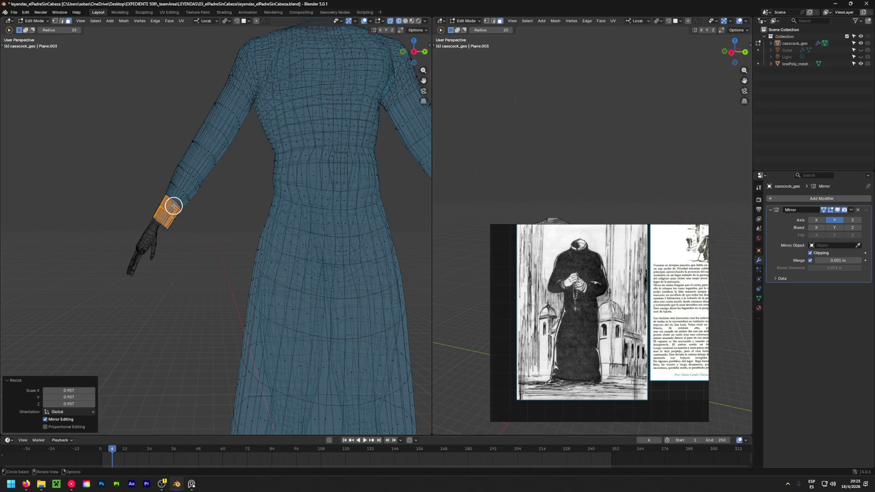
scroll(173, 206, up, 3)
scroll(210, 229, up, 3)
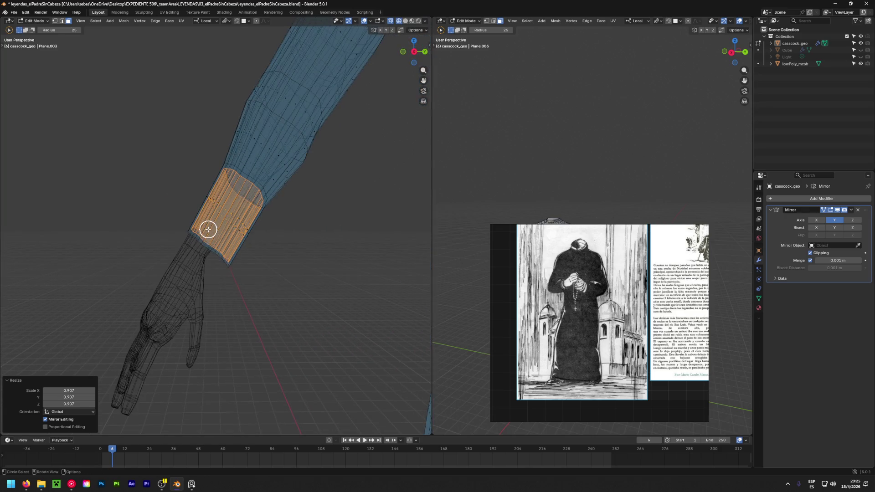
key(p)
click(205, 229)
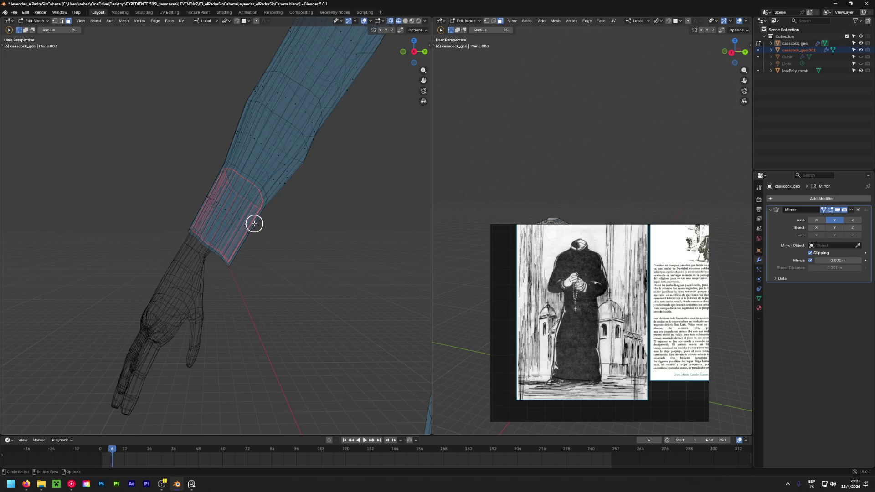
key(alt+z)
mouse_move(348, 89)
middle_down()
mouse_move(341, 161)
mouse_move(221, 246)
middle_up()
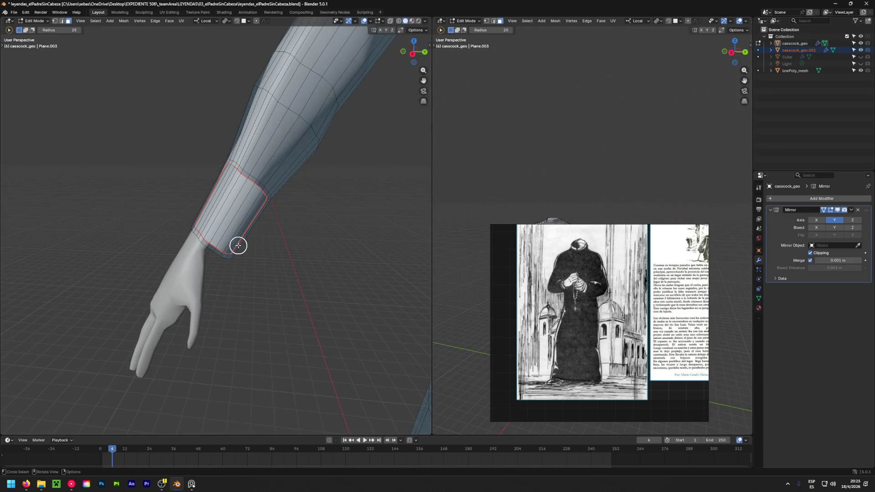
key(a)
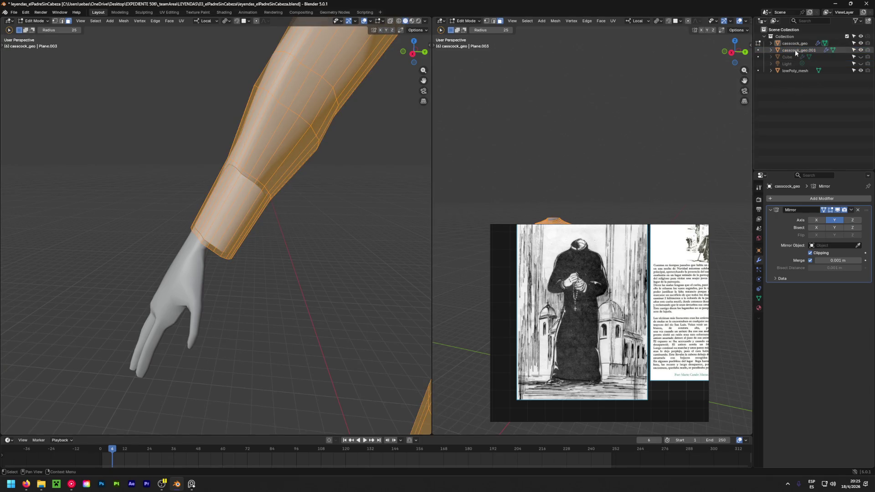
Edit the casscock_geo.001 cuff, hide the main mesh, move the cuff ring and unhide the mesh
click(758, 50)
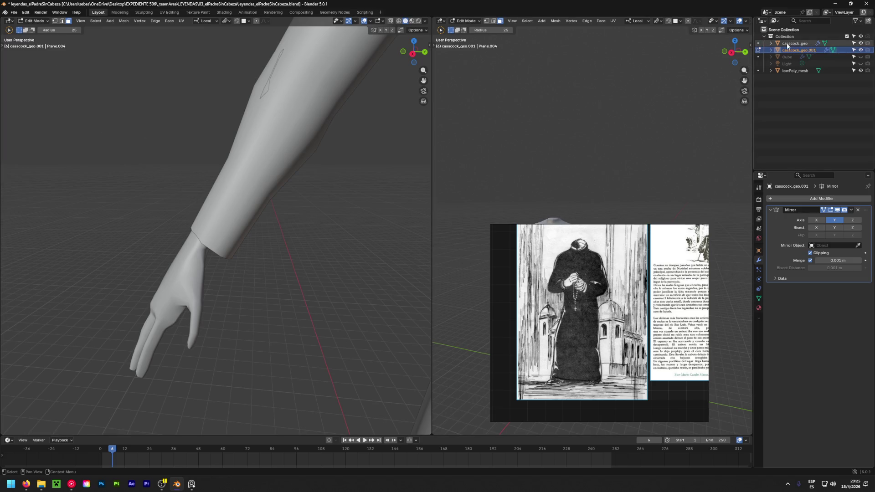
click(859, 44)
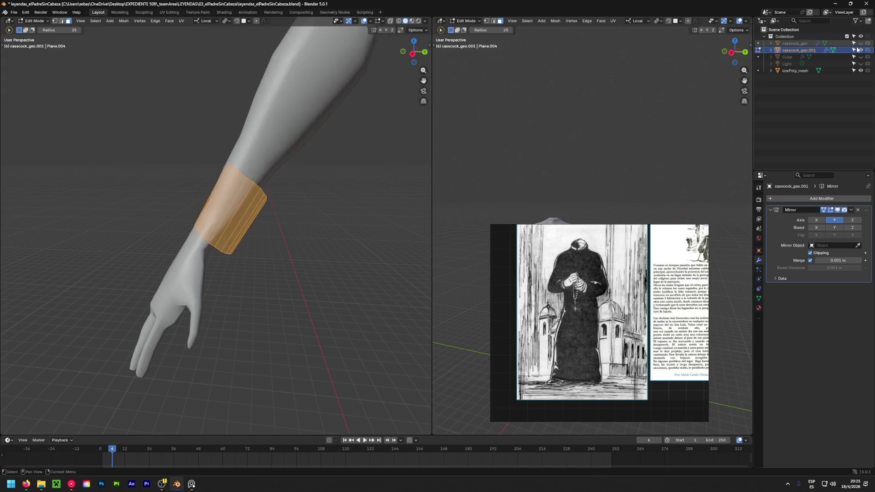
key(g)
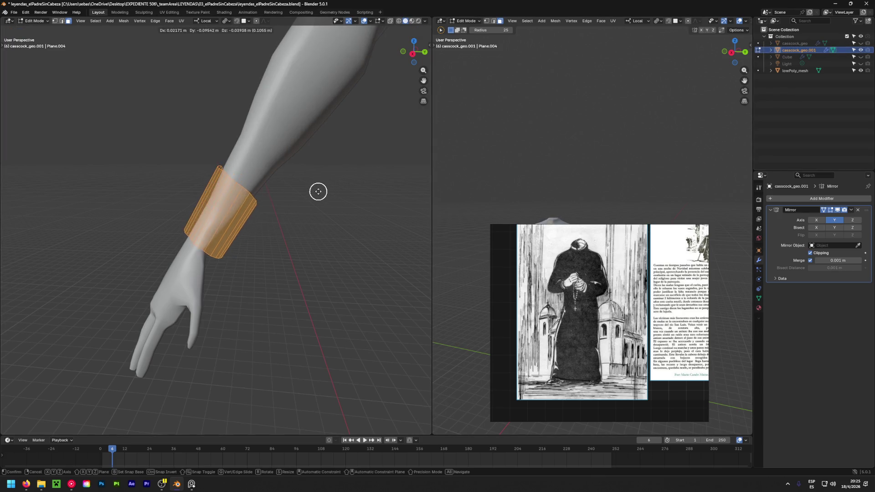
click(317, 201)
click(860, 43)
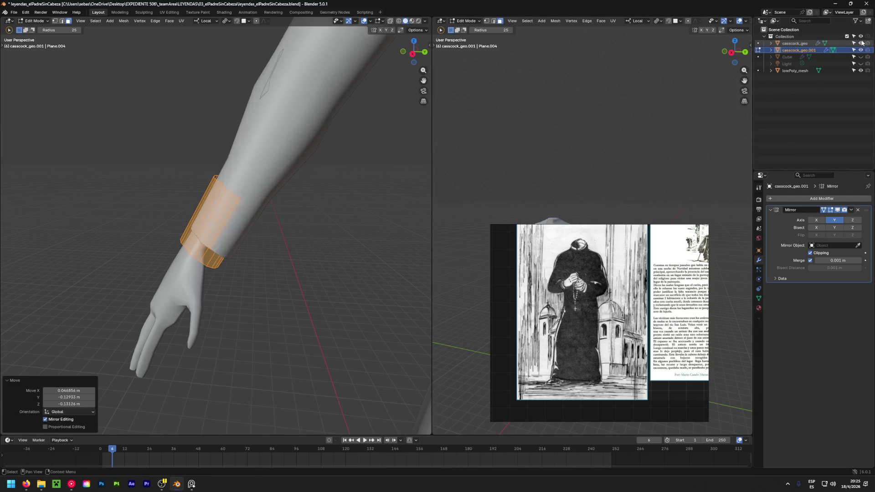
Reposition the cuff, scale it to 0.924 and nudge it so it sits around the wrist
key(g)
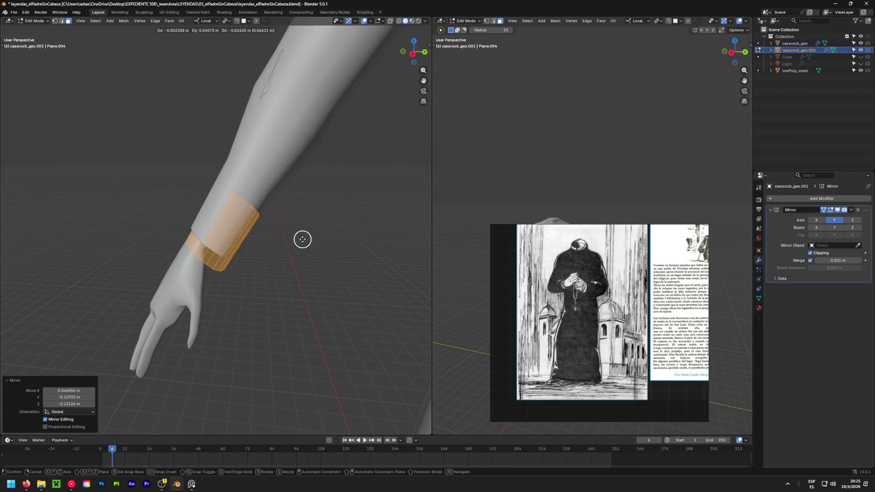
click(278, 242)
mouse_move(277, 242)
middle_down()
mouse_move(411, 199)
mouse_move(147, 170)
mouse_move(197, 180)
mouse_move(193, 215)
mouse_move(242, 244)
mouse_move(213, 220)
mouse_move(251, 236)
mouse_move(216, 240)
mouse_move(211, 172)
middle_up()
scroll(213, 220, up, 2)
key(s)
click(231, 218)
key(g)
click(209, 171)
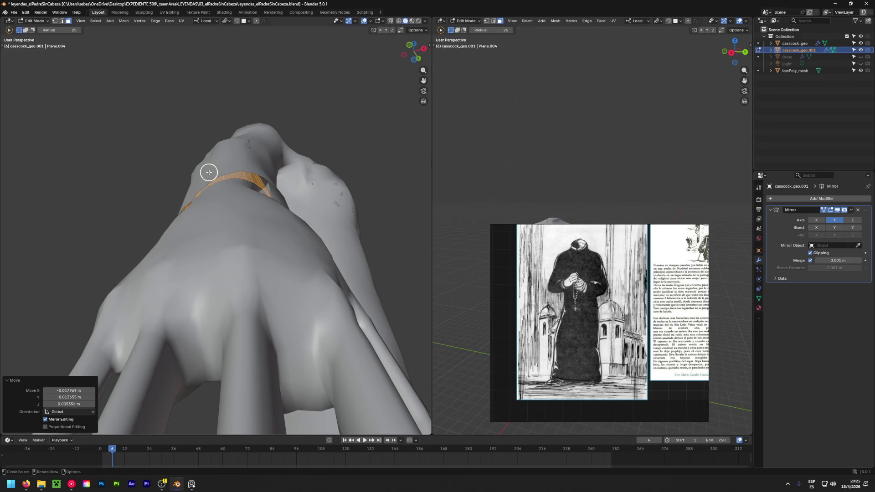
Move the selected cuff part into place along the forearm with two grab moves
mouse_move(226, 208)
middle_down()
mouse_move(187, 270)
mouse_move(89, 322)
middle_up()
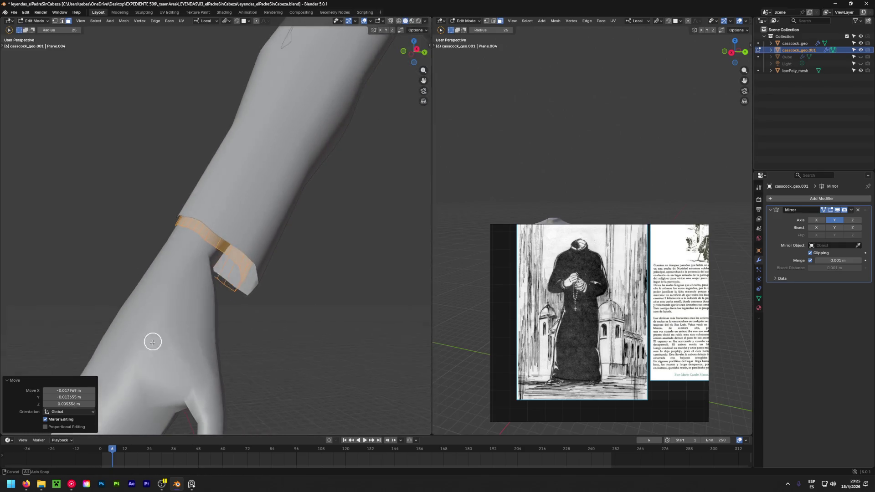
key(shift+g)
key(Escape)
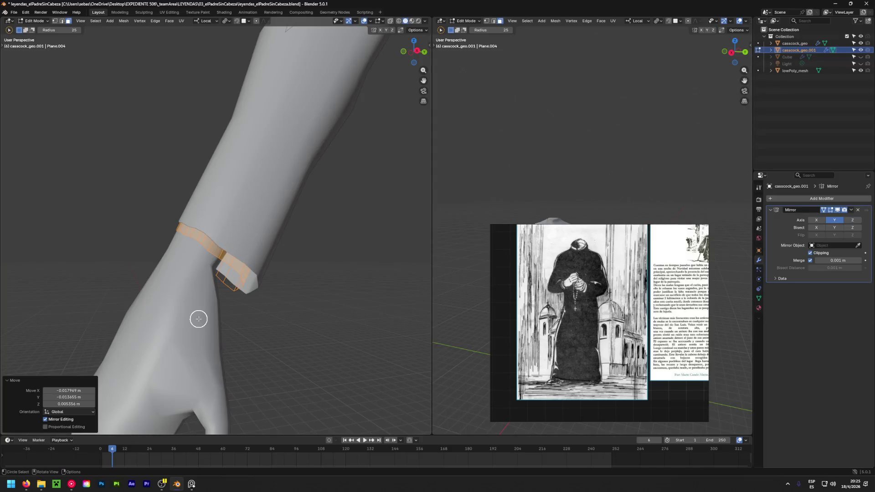
key(g)
click(191, 314)
middle_drag(147, 318, 263, 163)
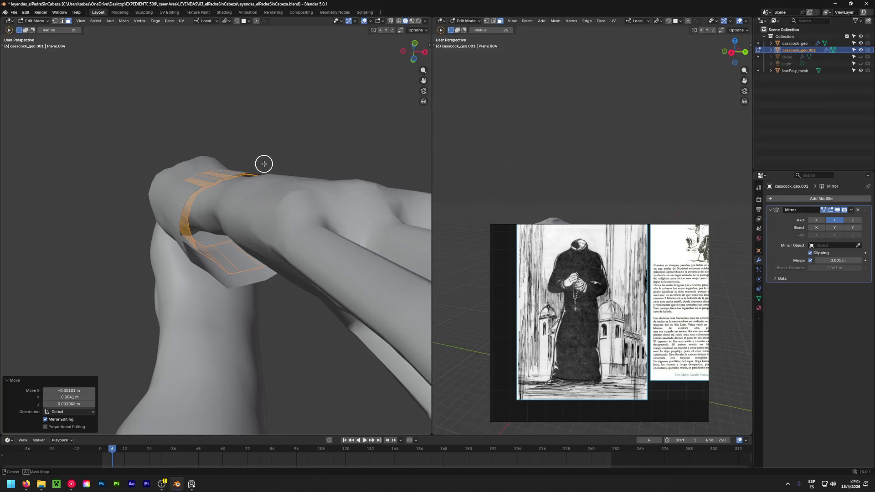
mouse_move(260, 234)
middle_down()
mouse_move(234, 160)
mouse_move(244, 299)
mouse_move(240, 255)
middle_up()
key(g)
click(236, 233)
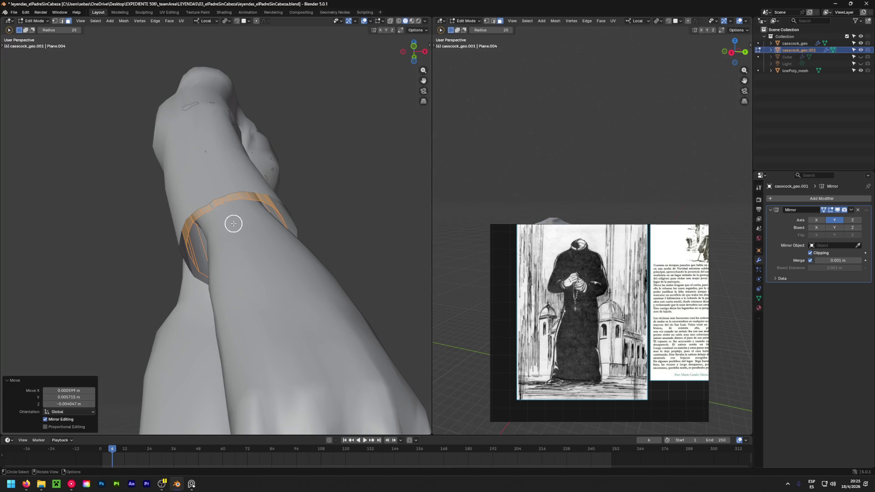
scroll(220, 203, up, 4)
In vertex mode, pick collar ring vertices on casscock_geo.001 and nudge them into shape
key(1)
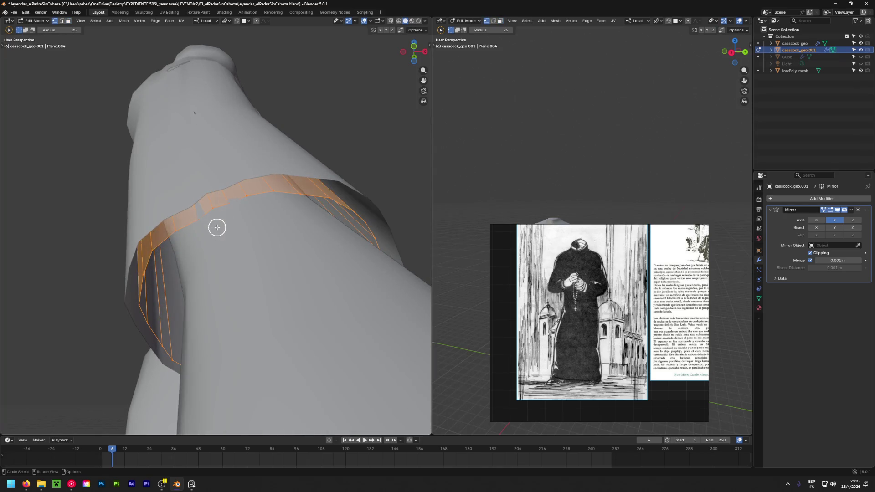
key(alt+a)
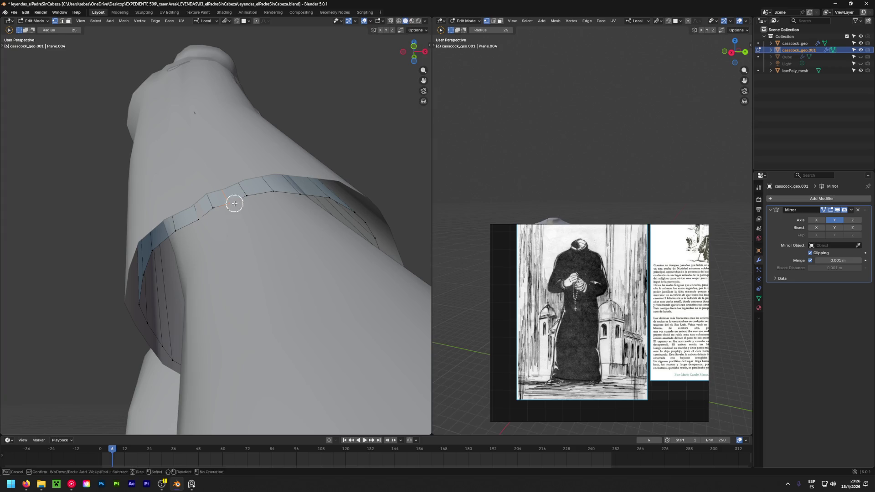
mouse_move(231, 203)
middle_down()
mouse_move(223, 220)
mouse_move(221, 197)
middle_up()
drag(221, 197, 218, 188)
key(Escape)
key(c)
mouse_move(252, 196)
middle_down()
mouse_move(255, 222)
mouse_move(225, 171)
middle_up()
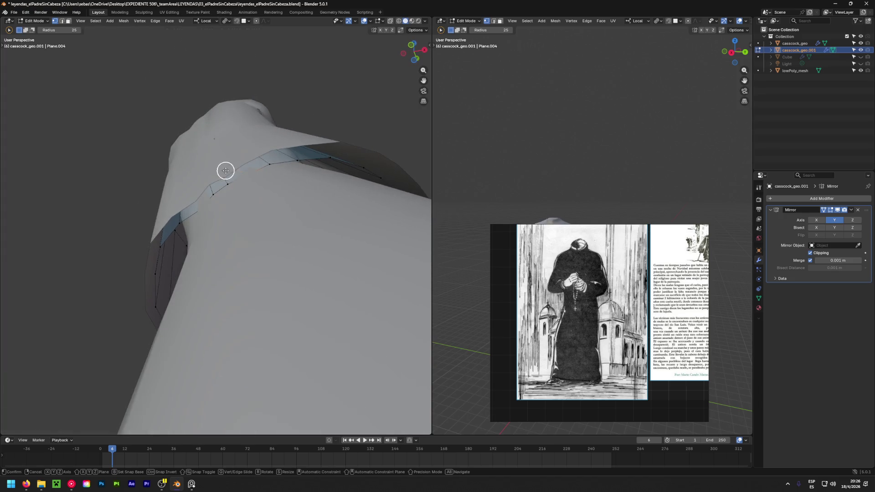
key(g)
click(214, 147)
middle_drag(203, 219, 237, 240)
middle_drag(203, 212, 182, 189)
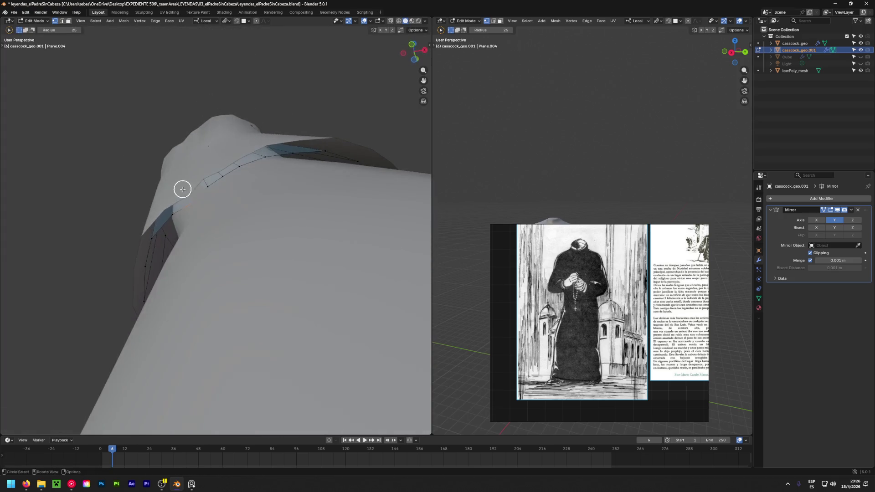
key(g)
click(135, 162)
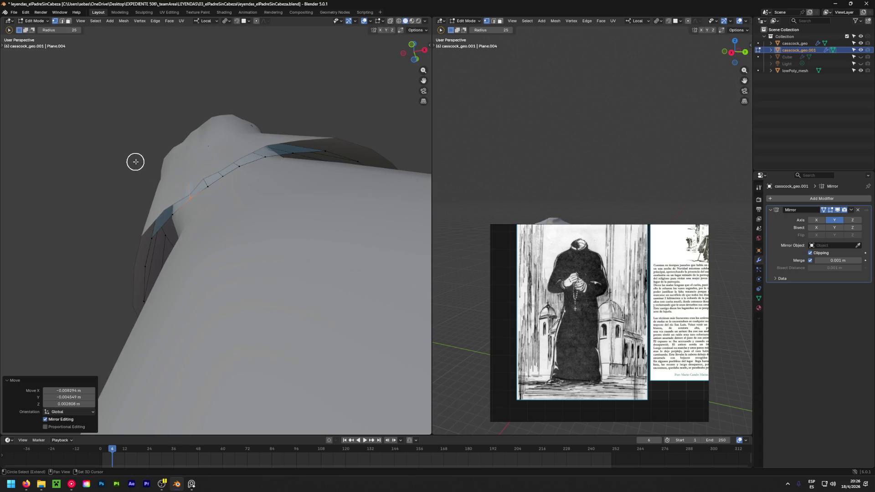
key(g)
click(206, 211)
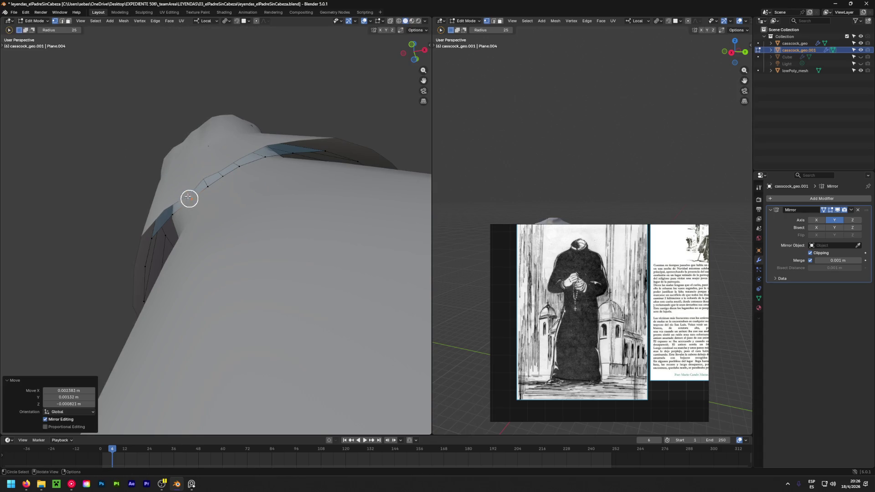
click(189, 171)
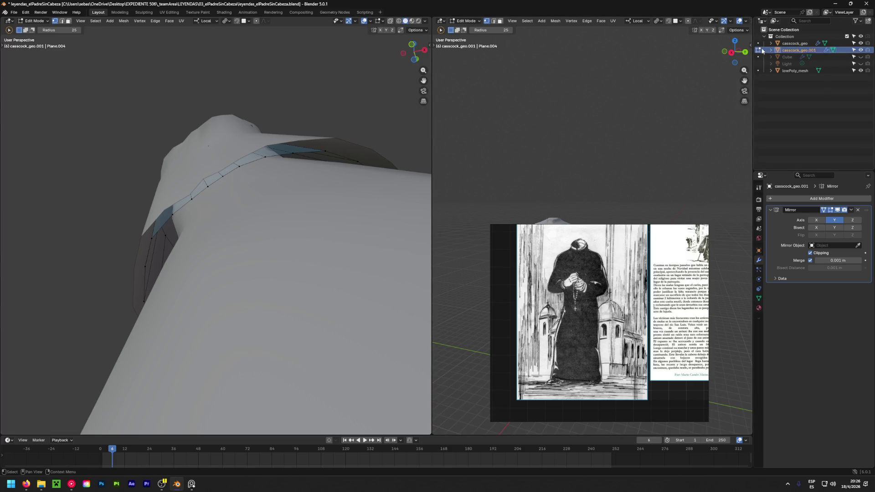
Switch to the cassock_geo mesh and move a single collar vertex twice
click(795, 43)
click(188, 189)
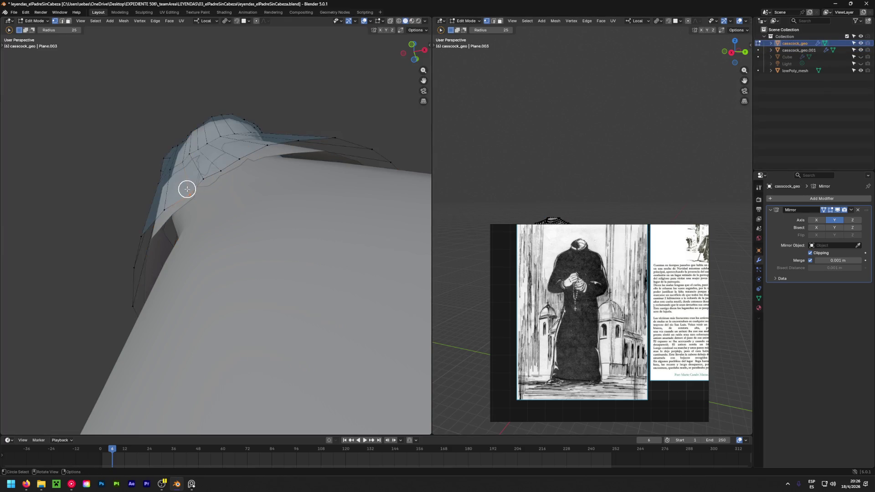
key(g)
click(145, 145)
key(g)
click(237, 157)
mouse_move(253, 156)
middle_down()
mouse_move(293, 212)
mouse_move(364, 209)
middle_up()
Back on casscock_geo.001, move the selected collar vertices and deselect the top collar edge
click(758, 50)
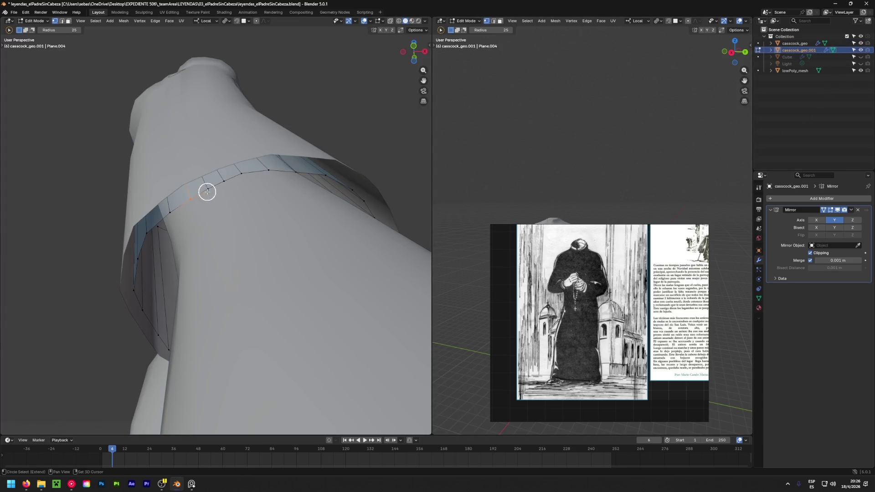
middle_drag(239, 174, 228, 166)
key(g)
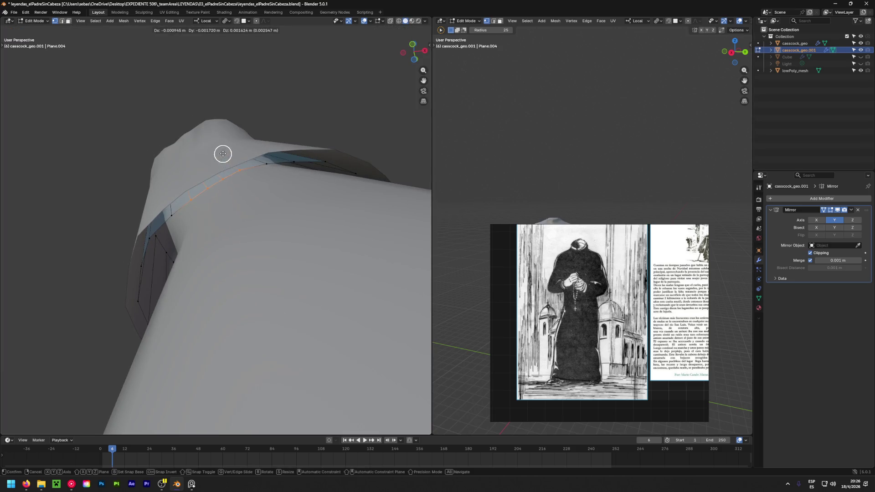
click(221, 149)
mouse_move(187, 265)
middle_down()
mouse_move(250, 221)
mouse_move(156, 285)
mouse_move(165, 260)
mouse_move(158, 259)
middle_up()
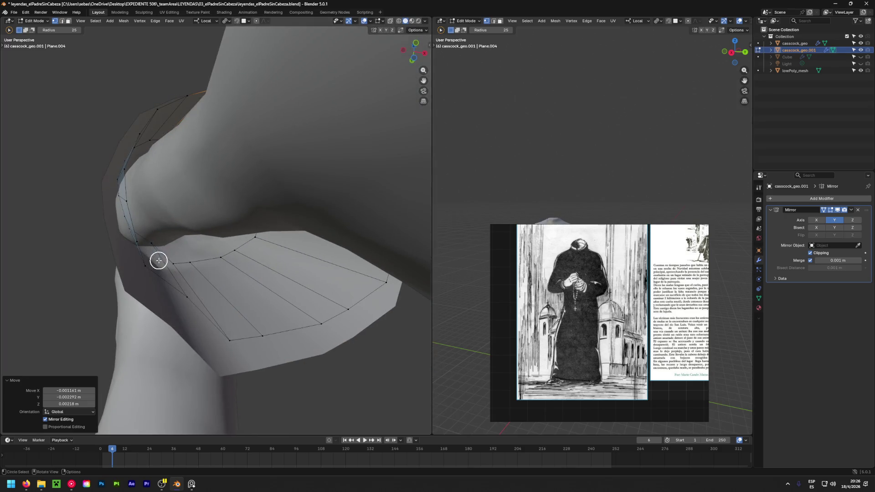
mouse_move(153, 168)
middle_down()
mouse_move(162, 209)
mouse_move(169, 183)
middle_up()
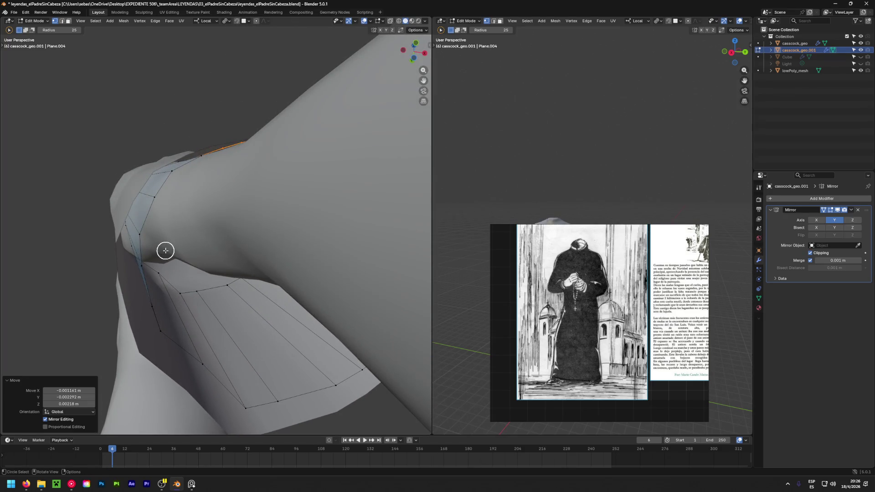
click(140, 241)
mouse_move(142, 240)
middle_down()
mouse_move(192, 273)
mouse_move(69, 318)
mouse_move(260, 267)
mouse_move(139, 367)
mouse_move(184, 287)
mouse_move(156, 308)
middle_up()
scroll(187, 296, down, 3)
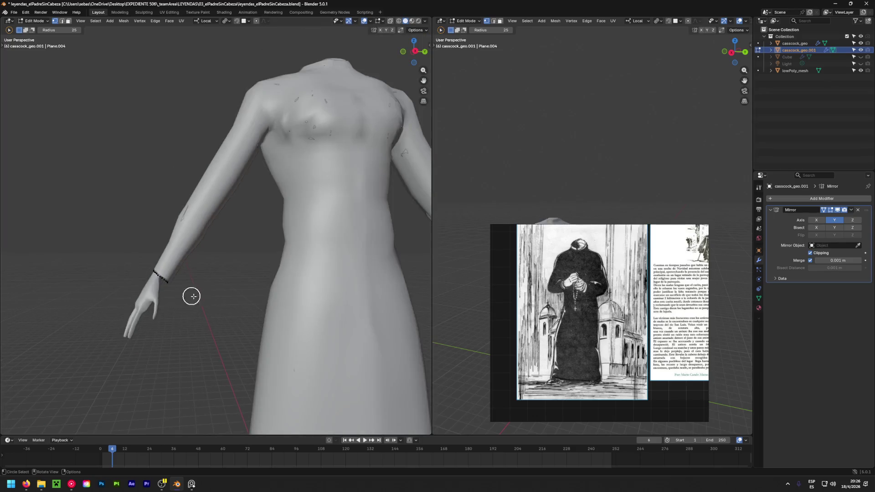
scroll(187, 295, down, 2)
scroll(194, 301, up, 5)
scroll(170, 254, up, 4)
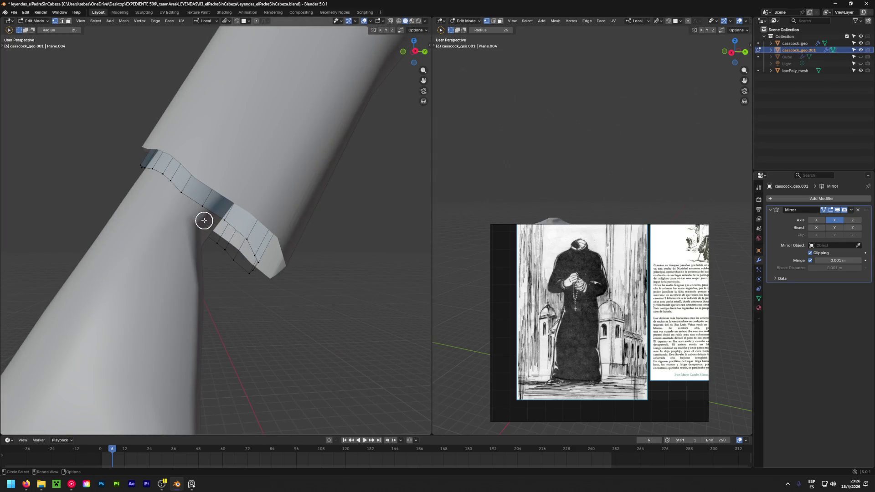
Select the whole cuff, move it, then edge-slide the loop around the cuff
key(a)
key(g)
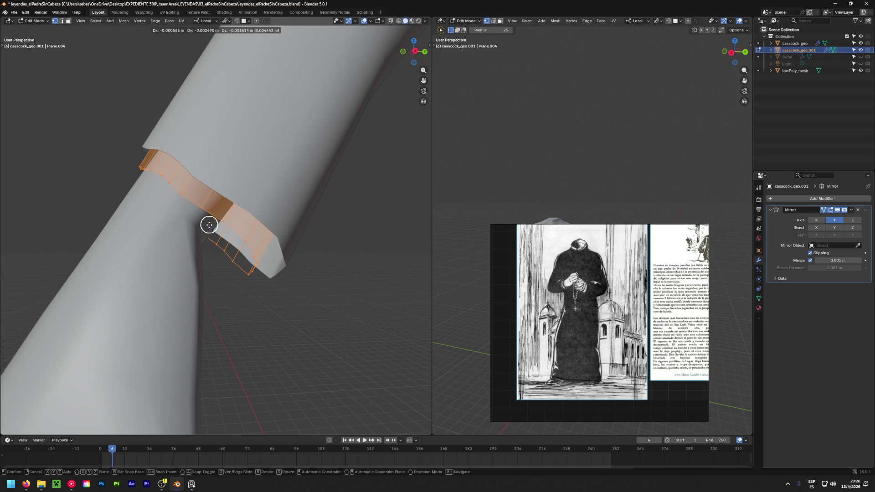
click(163, 283)
middle_drag(160, 284, 182, 274)
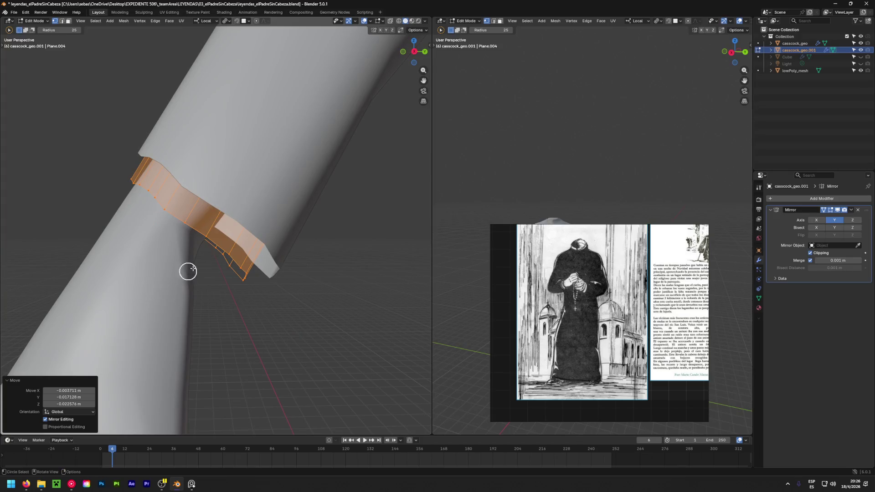
scroll(206, 249, down, 1)
alt+click(221, 255)
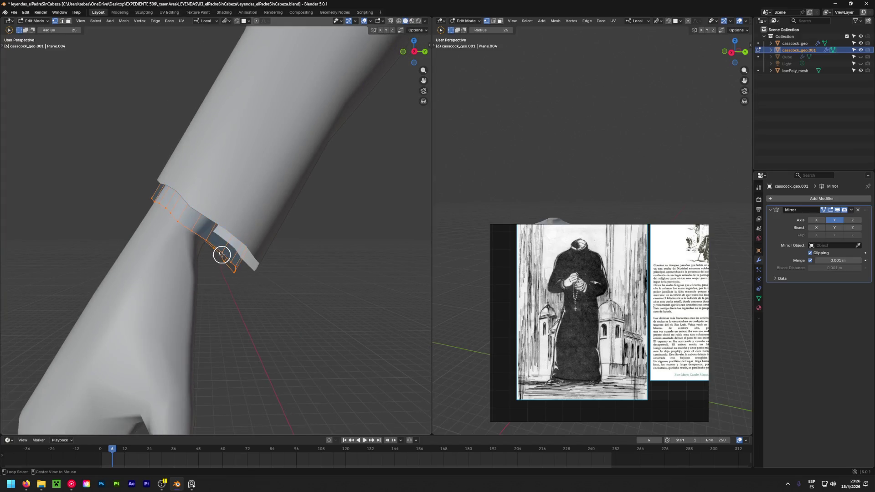
key(F3)
click(222, 253)
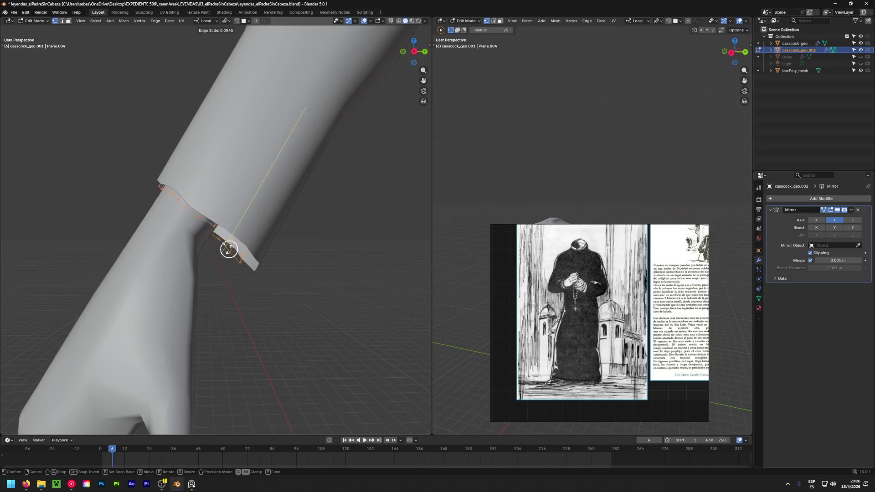
click(224, 251)
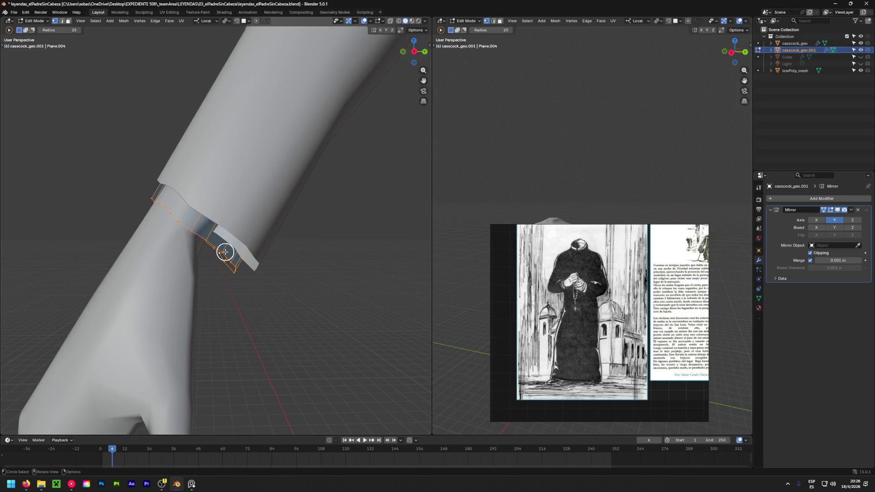
Flatten the cuff edge loop by scaling Z to 0, then rotate and move it
key(r)
click(225, 251)
key(s)
click(224, 251)
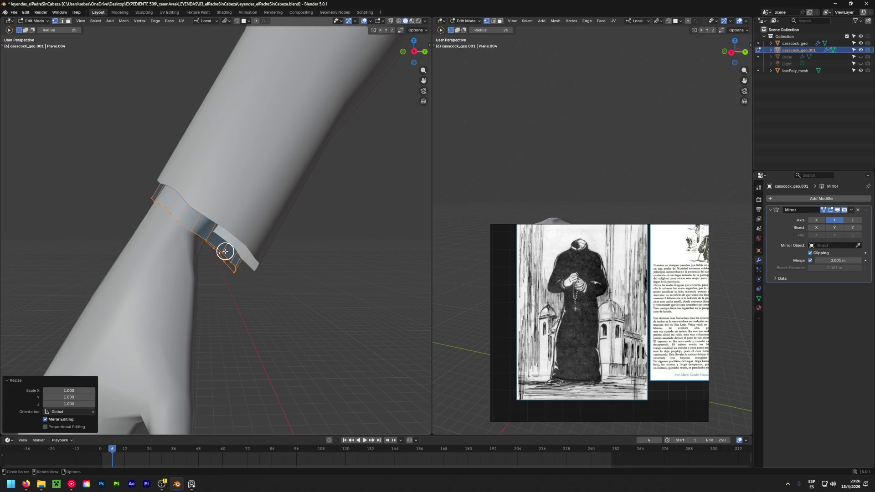
click(66, 404)
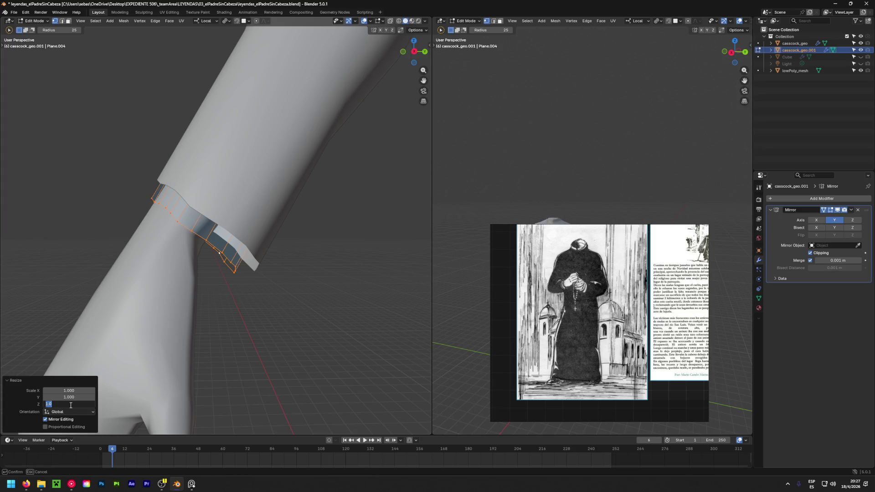
text(0)
key(Return)
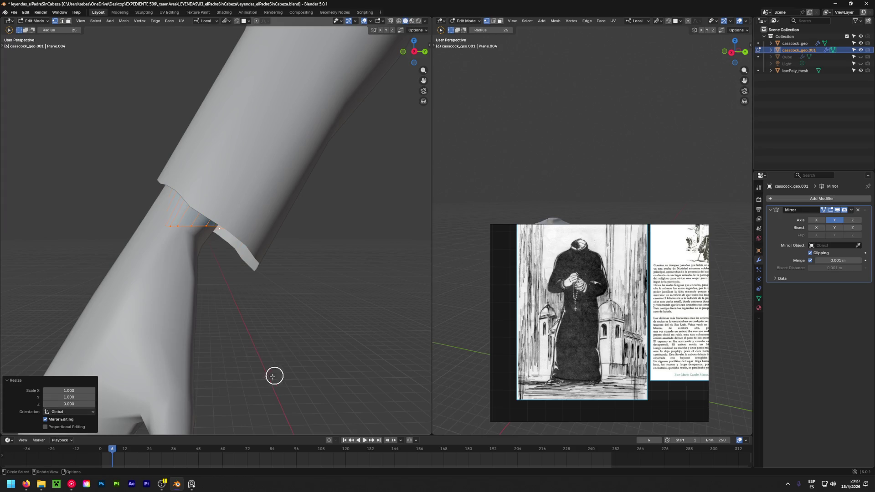
key(r)
click(171, 365)
key(g)
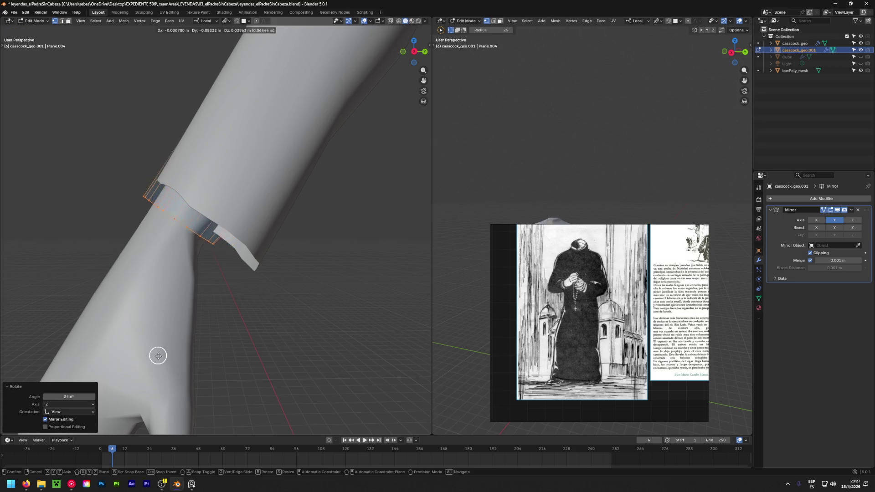
click(165, 360)
Select the cuff's top rim edge loop, move it and shrink it to 0.745 to taper the cuff
mouse_move(165, 359)
middle_down()
mouse_move(182, 280)
mouse_move(352, 255)
middle_up()
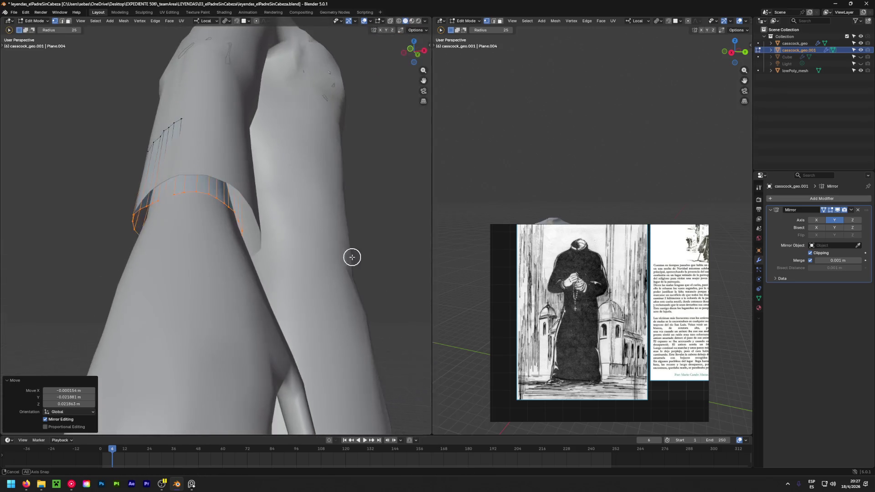
mouse_move(229, 260)
middle_down()
mouse_move(232, 249)
mouse_move(85, 134)
mouse_move(158, 198)
mouse_move(266, 227)
middle_up()
alt+click(228, 139)
alt+click(232, 134)
middle_drag(225, 281, 308, 248)
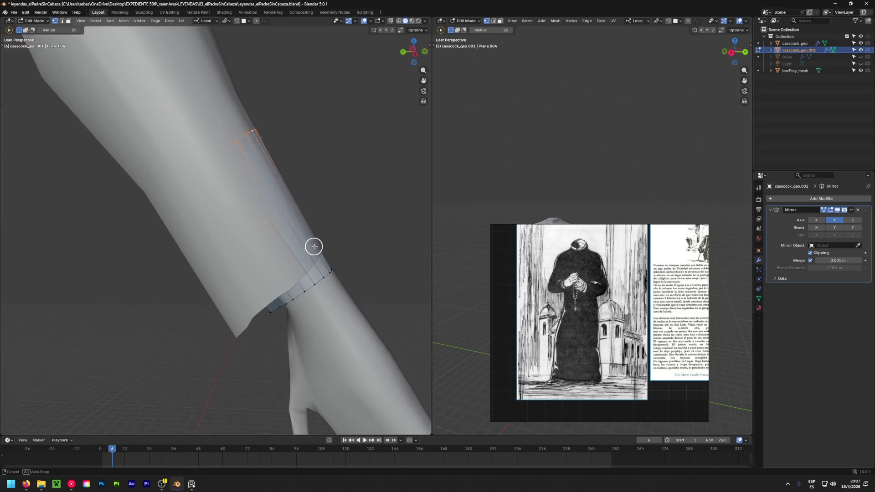
key(g)
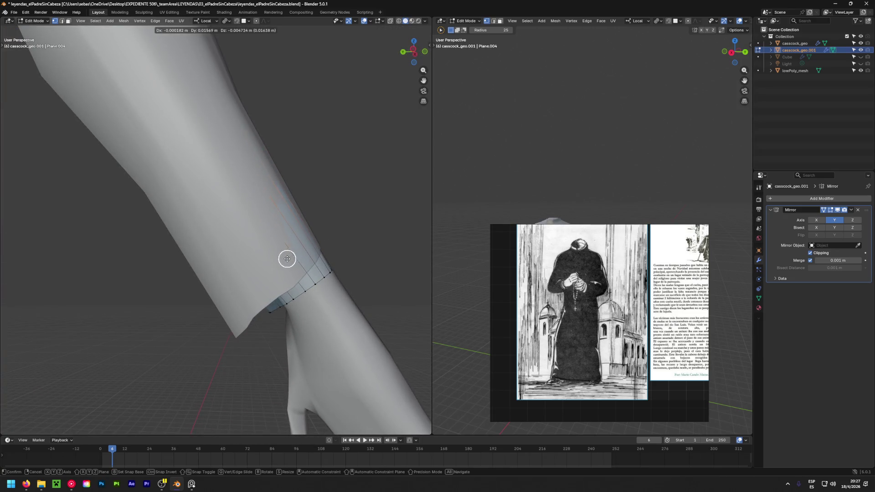
click(267, 265)
middle_drag(303, 274, 34, 184)
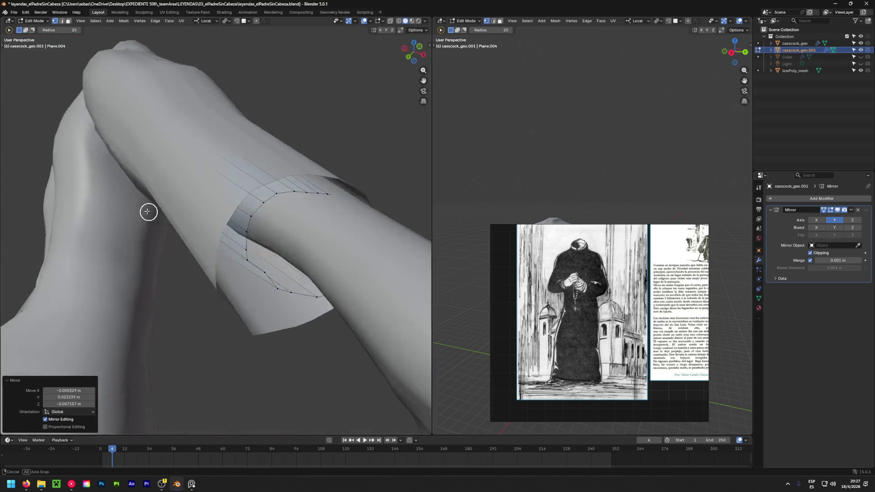
key(s)
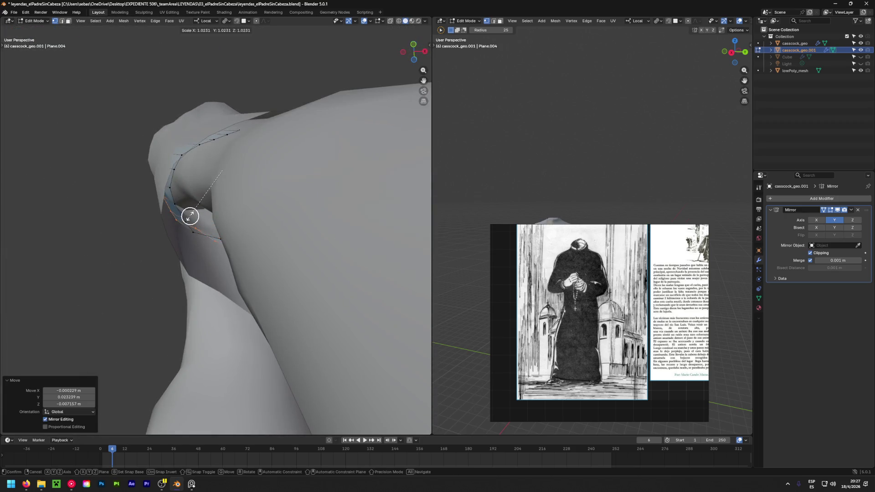
click(196, 198)
mouse_move(197, 199)
middle_down()
mouse_move(235, 282)
mouse_move(305, 270)
mouse_move(194, 240)
middle_up()
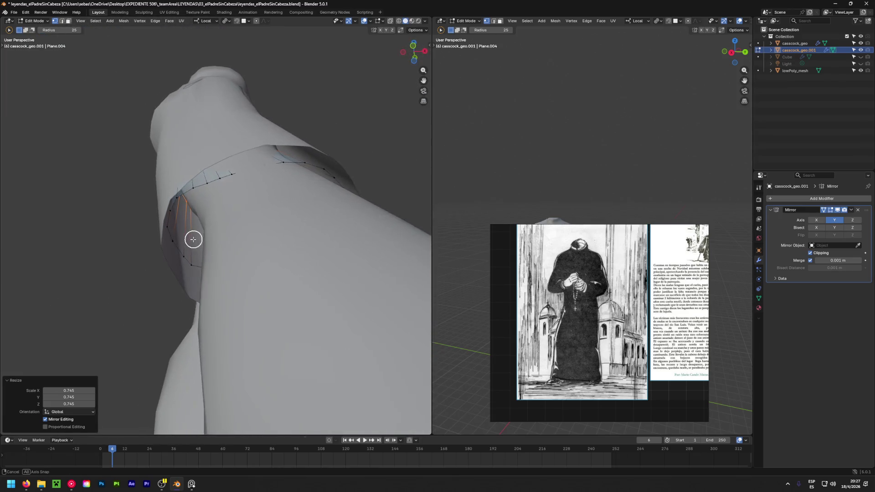
mouse_move(243, 203)
middle_down()
mouse_move(296, 266)
mouse_move(163, 294)
mouse_move(106, 346)
mouse_move(239, 341)
mouse_move(219, 254)
mouse_move(225, 279)
mouse_move(376, 291)
mouse_move(369, 327)
mouse_move(331, 290)
mouse_move(322, 294)
mouse_move(324, 269)
middle_up()
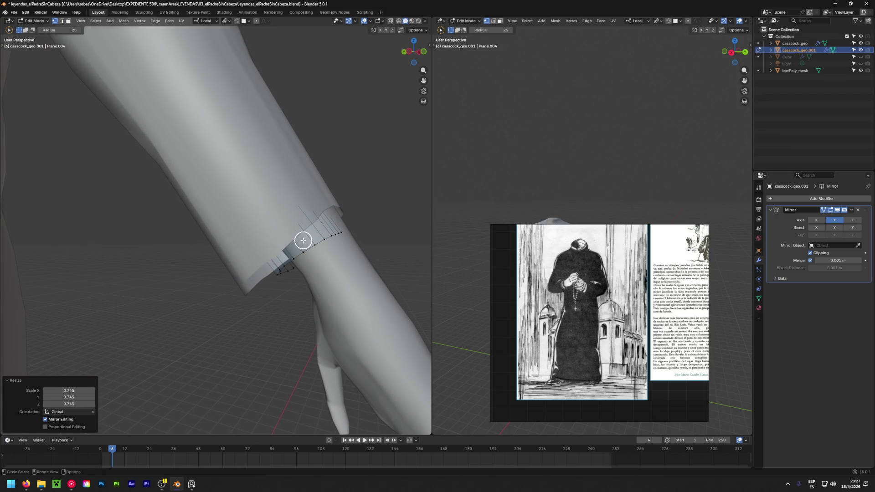
Rotate the whole cuff piece, then move its upper edge loop higher up the forearm
key(l)
key(r)
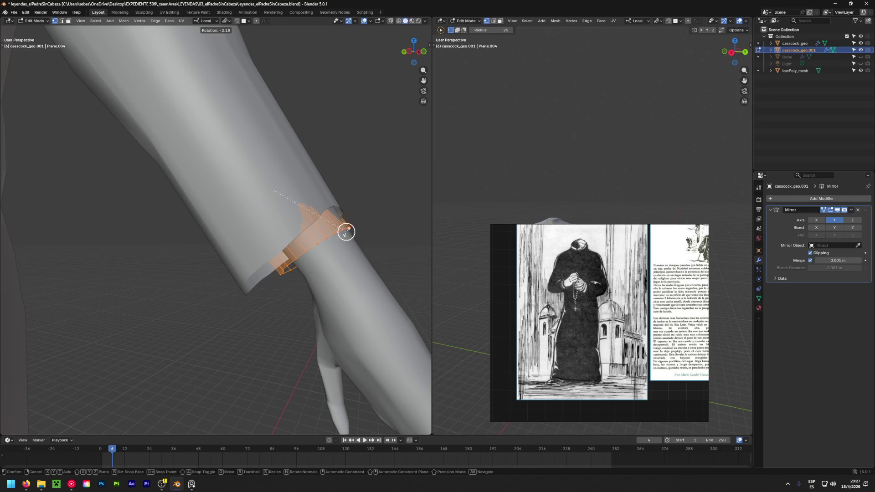
click(344, 233)
mouse_move(349, 228)
middle_down()
mouse_move(200, 289)
mouse_move(105, 198)
mouse_move(140, 190)
mouse_move(229, 213)
middle_up()
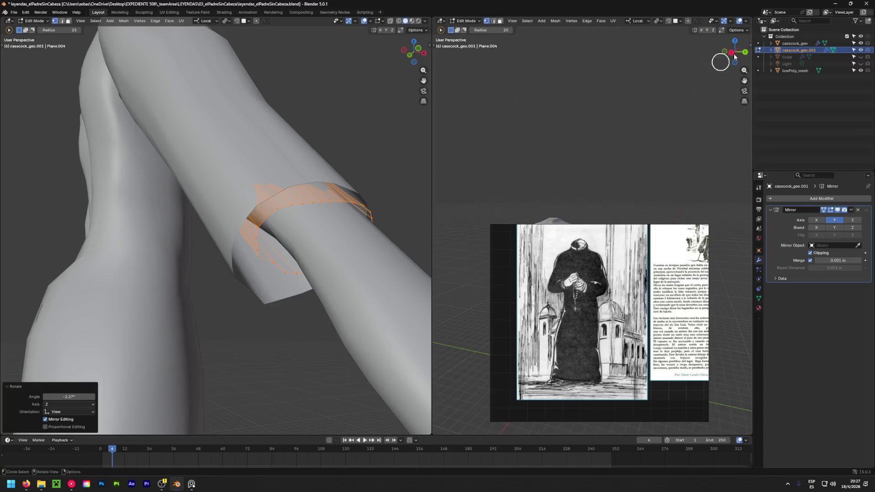
mouse_move(273, 136)
middle_down()
mouse_move(371, 198)
mouse_move(377, 213)
middle_up()
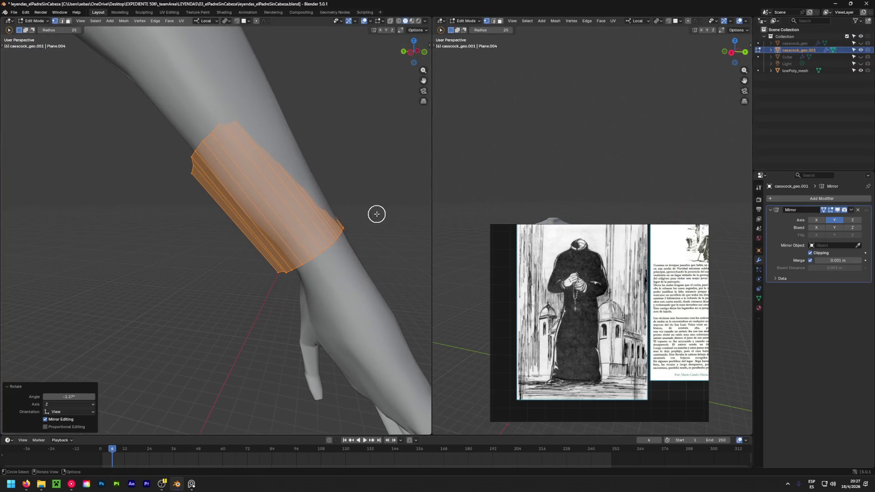
alt+click(210, 134)
key(g)
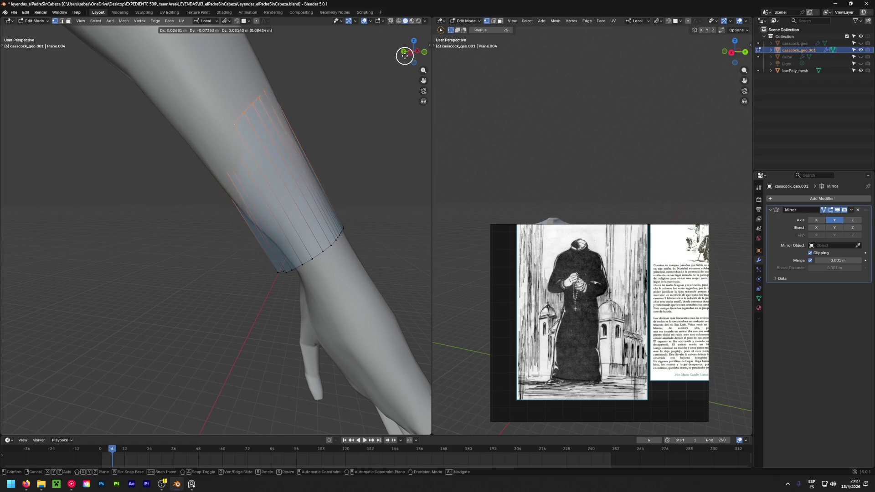
click(427, 51)
Inspect the fitted cuff and switch editing to the sleeve mesh cassock_geo
mouse_move(428, 50)
middle_down()
mouse_move(277, 176)
mouse_move(189, 206)
mouse_move(274, 268)
mouse_move(40, 211)
mouse_move(457, 214)
middle_up()
mouse_move(873, 108)
middle_down()
mouse_move(262, 230)
mouse_move(267, 172)
mouse_move(207, 143)
mouse_move(305, 144)
mouse_move(232, 259)
mouse_move(267, 264)
mouse_move(55, 293)
mouse_move(30, 279)
mouse_move(161, 231)
mouse_move(278, 223)
middle_up()
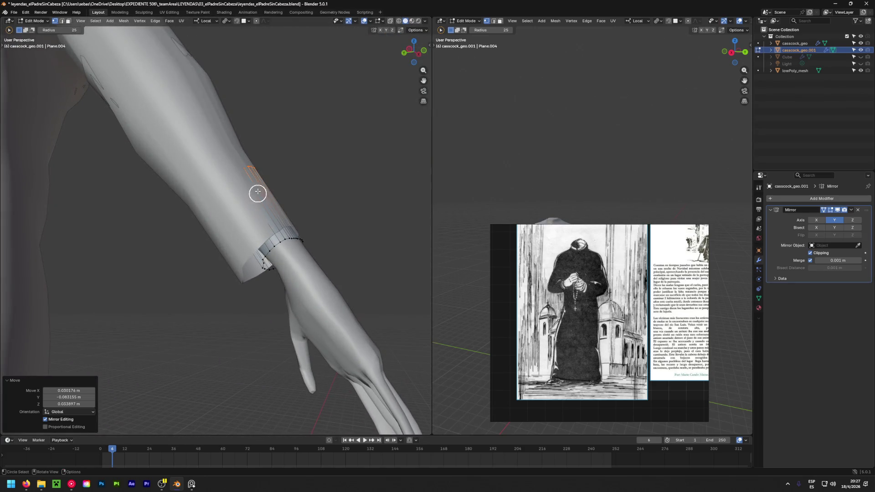
mouse_move(259, 182)
middle_down()
mouse_move(229, 175)
mouse_move(316, 137)
middle_up()
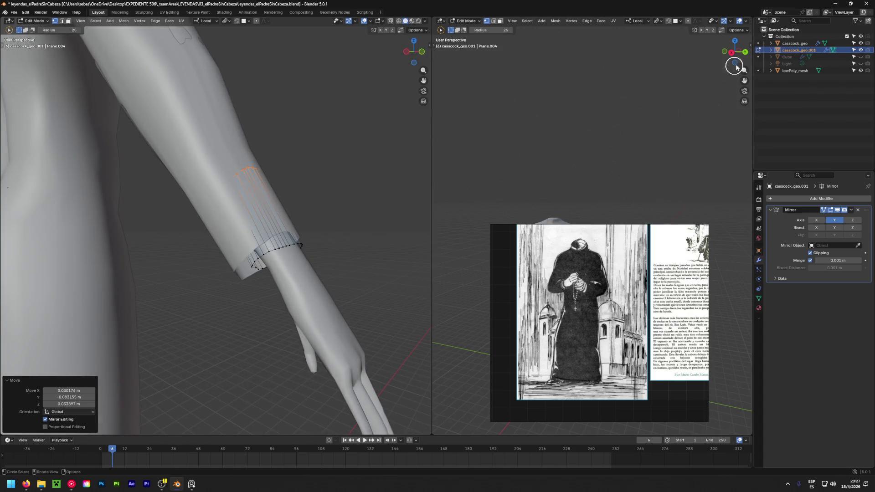
click(757, 43)
mouse_move(329, 172)
middle_down()
mouse_move(226, 144)
mouse_move(389, 135)
middle_up()
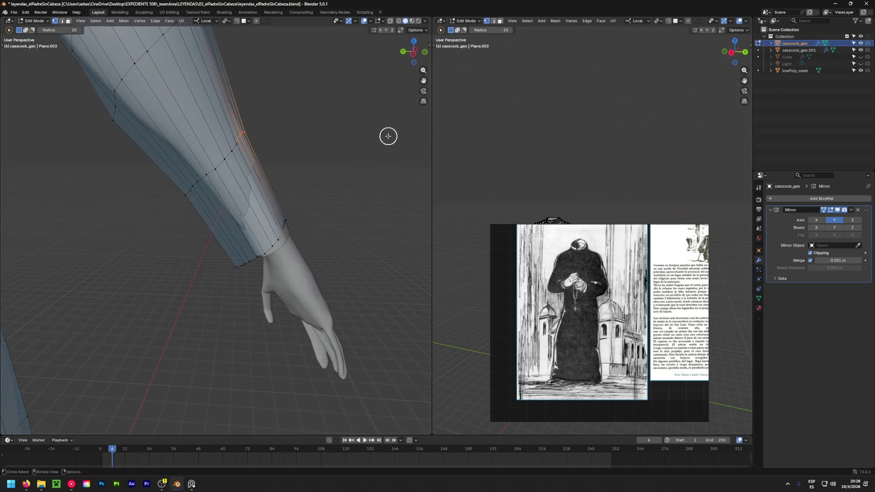
Pull the sleeve-end vertices of cassock_geo proportionally over the cuff, checking against cassock_geo.001
key(g)
click(410, 129)
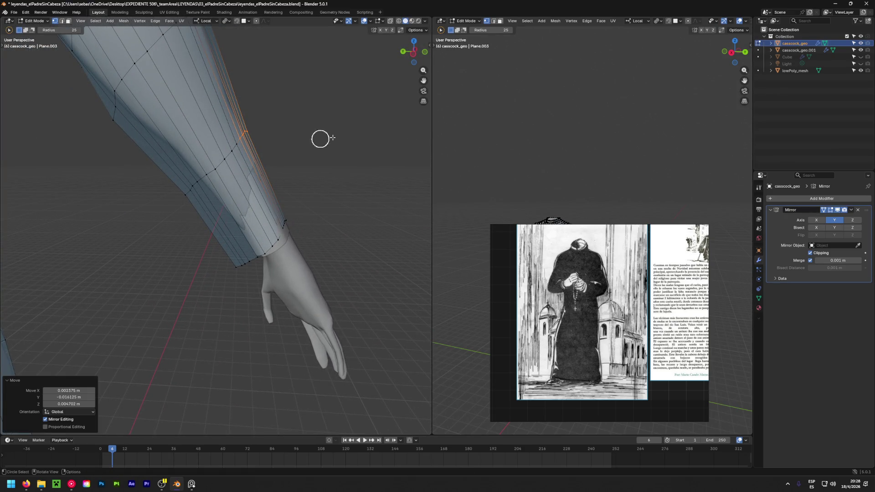
click(758, 49)
mouse_move(293, 123)
middle_down()
mouse_move(145, 135)
mouse_move(296, 136)
middle_up()
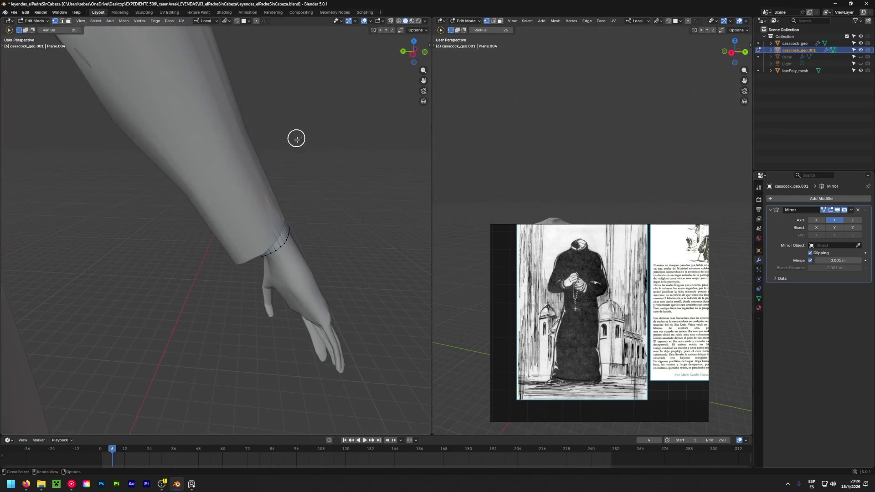
click(758, 43)
middle_drag(391, 160, 181, 223)
drag(243, 231, 255, 234)
mouse_move(278, 226)
middle_down()
mouse_move(299, 225)
mouse_move(9, 183)
middle_up()
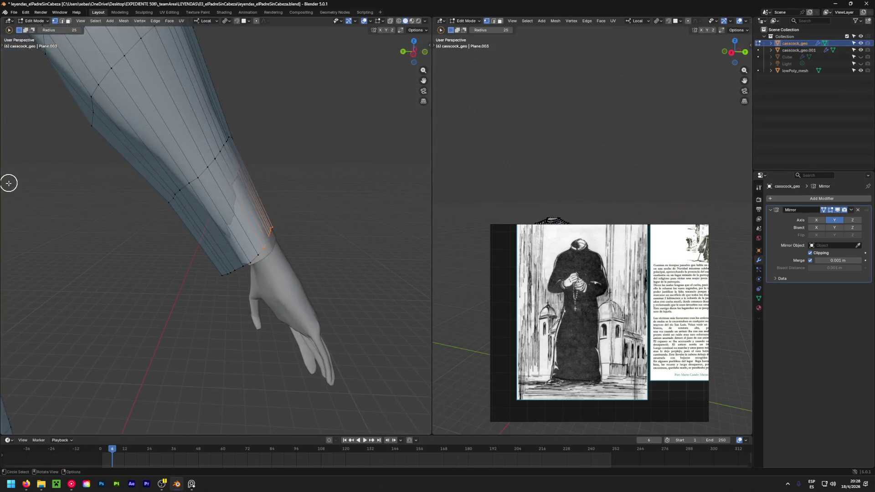
mouse_move(273, 222)
middle_down()
mouse_move(263, 232)
mouse_move(331, 216)
middle_up()
scroll(239, 242, up, 2)
scroll(270, 234, up, 2)
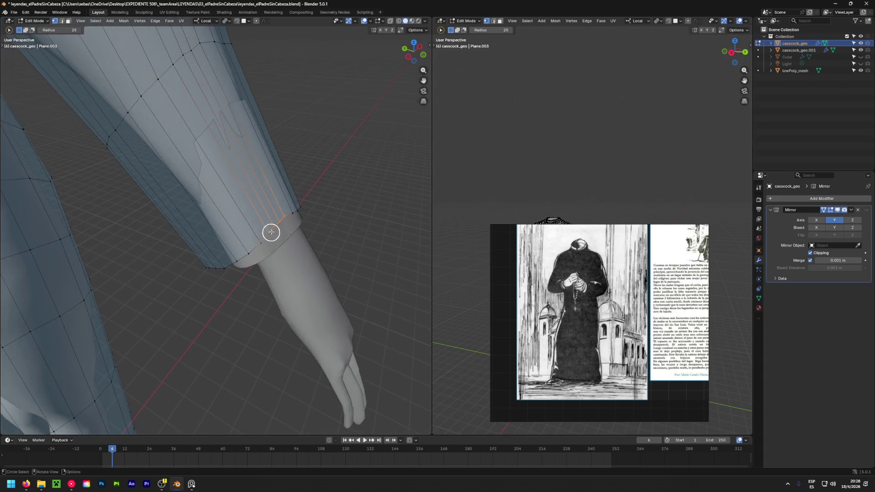
middle_drag(283, 134, 390, 88)
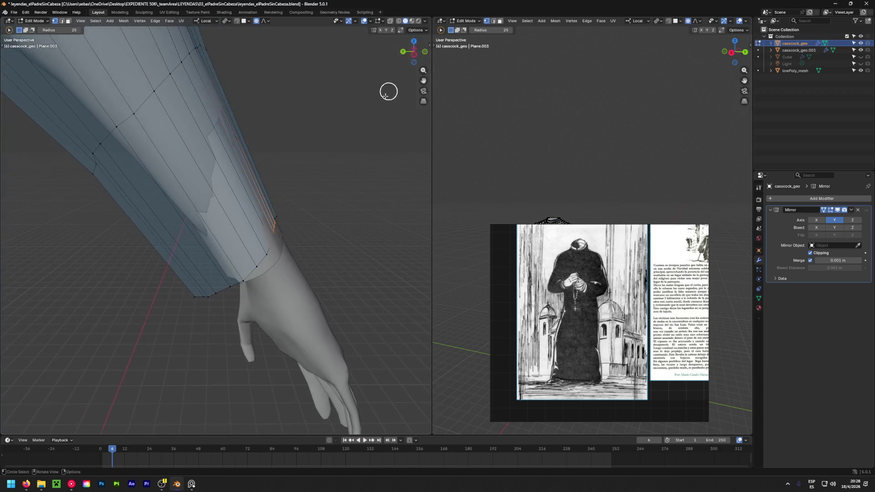
key(g)
click(366, 186)
mouse_move(369, 185)
middle_down()
mouse_move(210, 172)
mouse_move(72, 99)
mouse_move(245, 182)
mouse_move(394, 177)
middle_up()
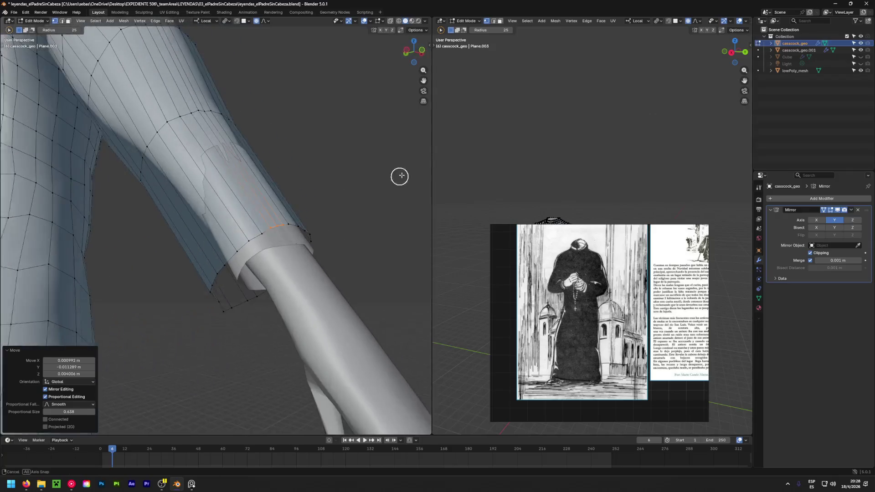
Nudge the cuff geometry, then move individual sleeve-end vertices so the sleeve wraps the wrist snugly
click(757, 50)
key(g)
mouse_move(363, 135)
middle_down()
mouse_move(148, 171)
mouse_move(111, 120)
mouse_move(123, 95)
mouse_move(263, 198)
mouse_move(270, 231)
middle_up()
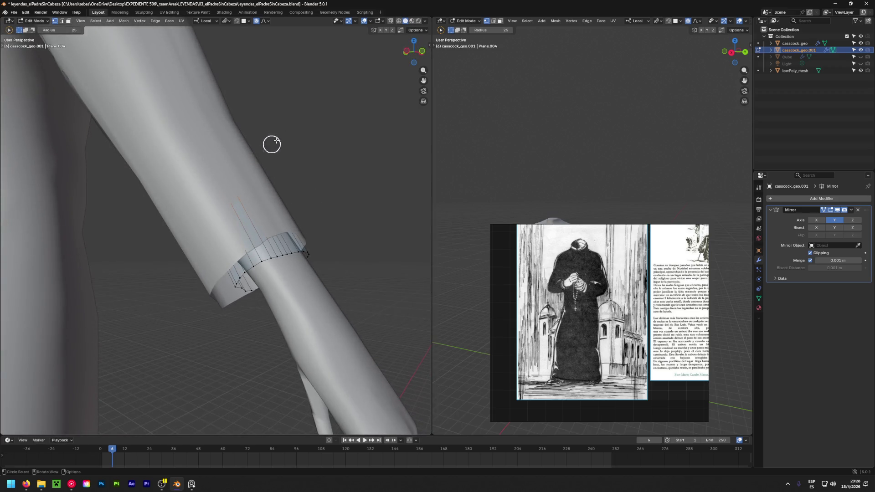
click(758, 43)
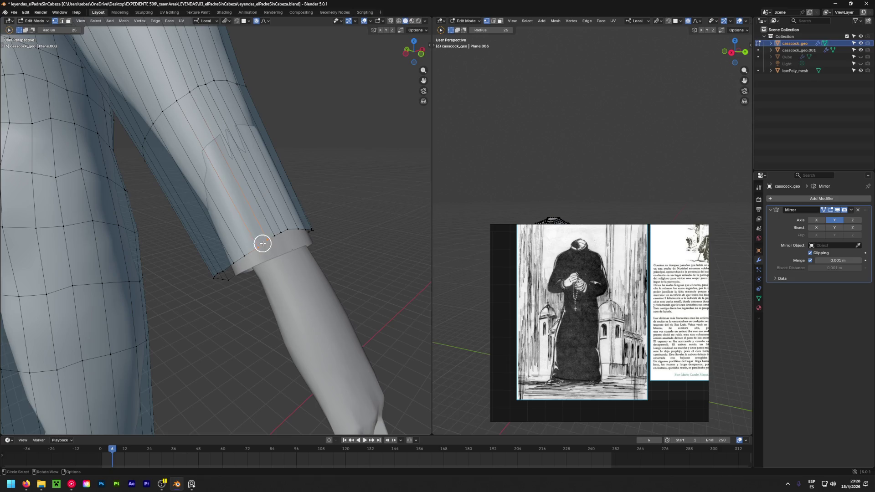
mouse_move(271, 242)
middle_down()
mouse_move(212, 102)
mouse_move(242, 158)
mouse_move(272, 188)
middle_up()
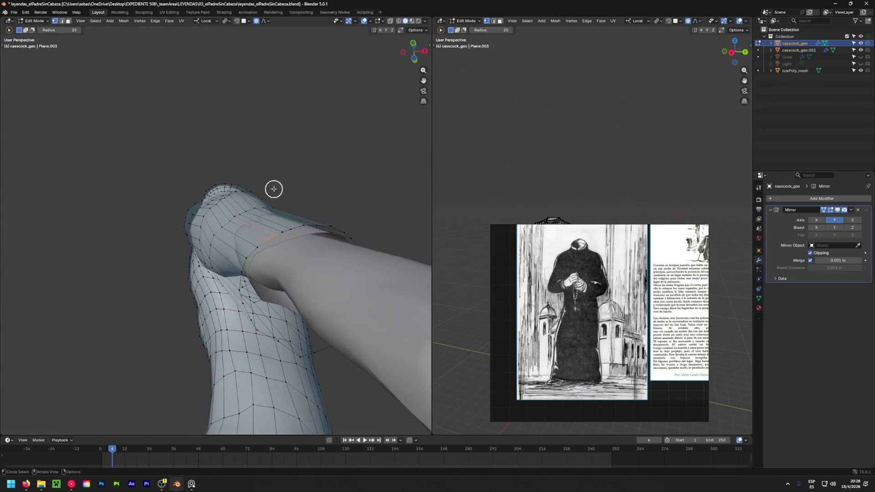
middle_drag(318, 153, 278, 134)
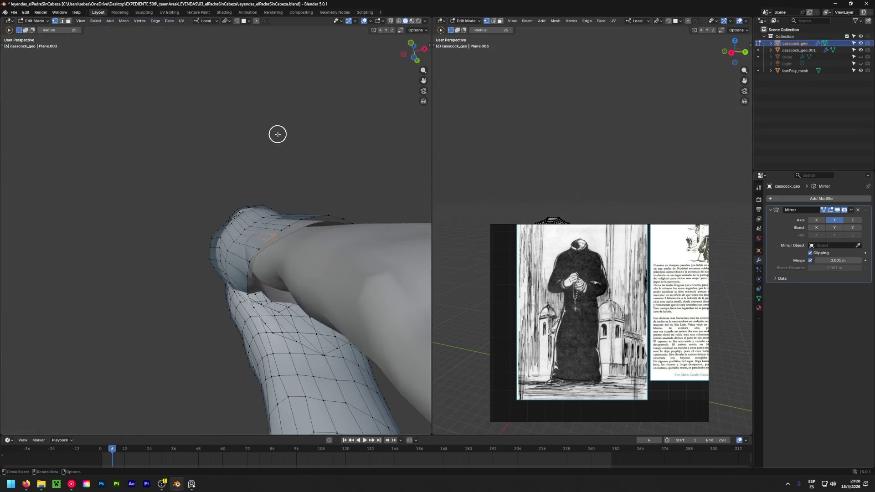
key(g)
click(244, 121)
click(249, 248)
key(g)
click(242, 264)
key(g)
click(214, 261)
Inspect the cuff mesh cassock_geo.001 from new angles, then return to editing cassock_geo
click(759, 50)
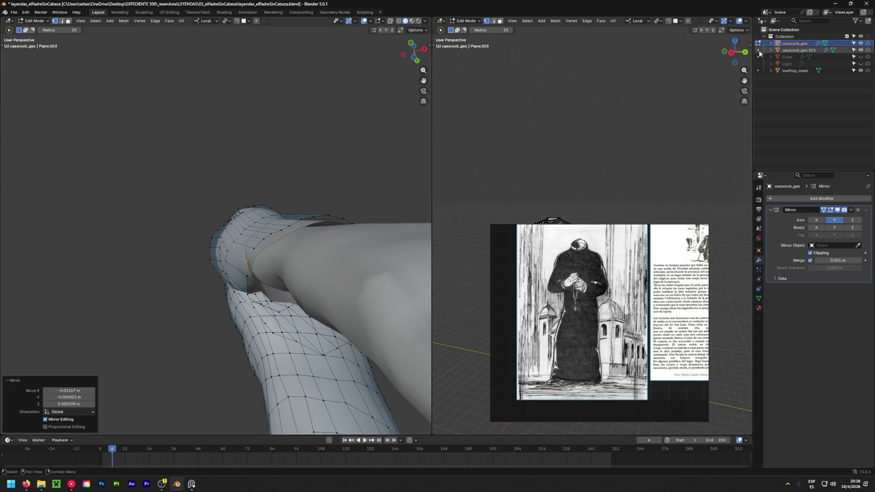
mouse_move(287, 261)
middle_down()
mouse_move(364, 379)
mouse_move(139, 357)
mouse_move(349, 256)
mouse_move(239, 223)
mouse_move(134, 344)
mouse_move(285, 344)
mouse_move(199, 351)
mouse_move(281, 266)
mouse_move(42, 331)
mouse_move(210, 266)
middle_up()
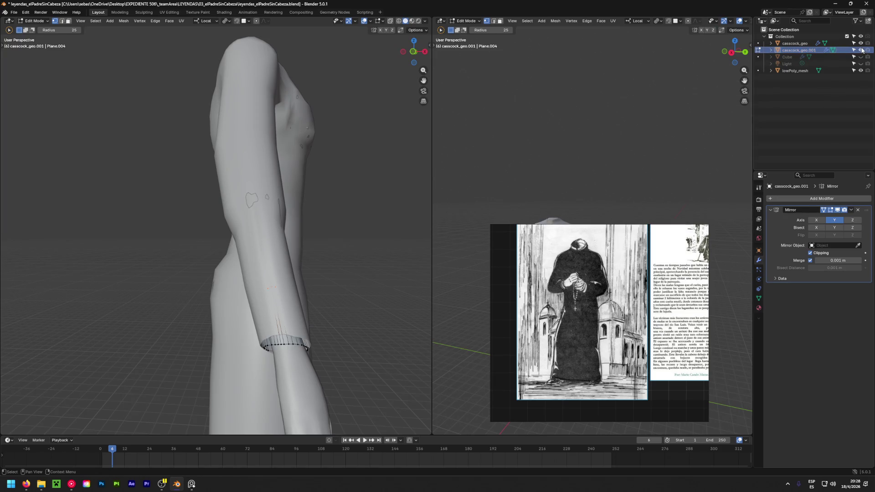
mouse_move(478, 194)
middle_down()
mouse_move(608, 201)
mouse_move(530, 185)
mouse_move(214, 234)
mouse_move(324, 175)
mouse_move(272, 212)
middle_up()
click(757, 43)
Move the forearm vertices of cassock_geo so the sleeve falls smoothly onto the cuff
click(308, 182)
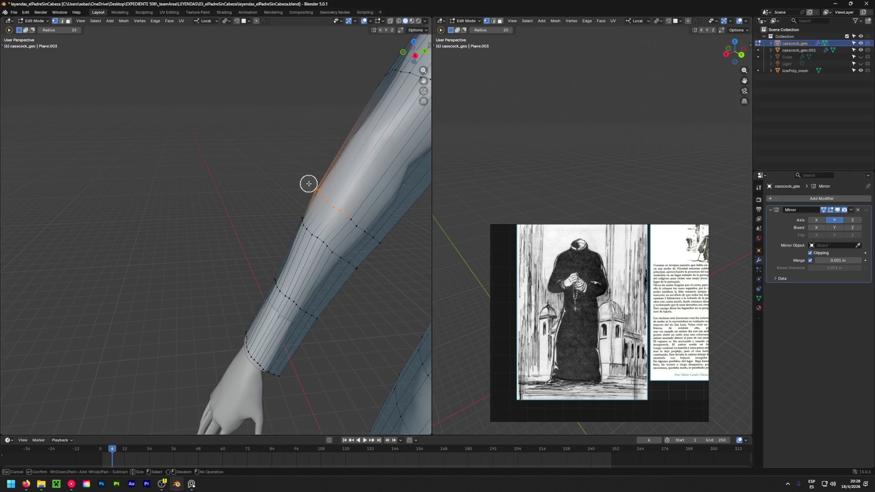
mouse_move(376, 246)
middle_down()
mouse_move(308, 219)
mouse_move(8, 233)
middle_up()
key(g)
click(290, 204)
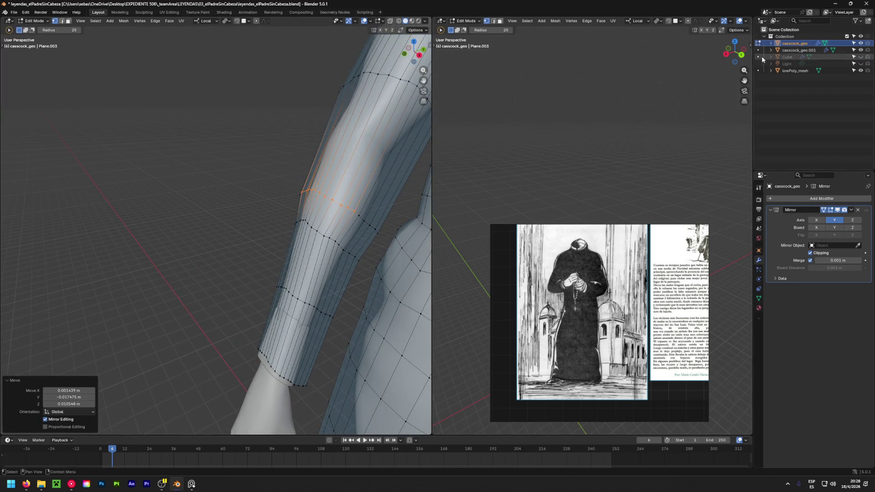
click(757, 50)
middle_drag(278, 195, 413, 182)
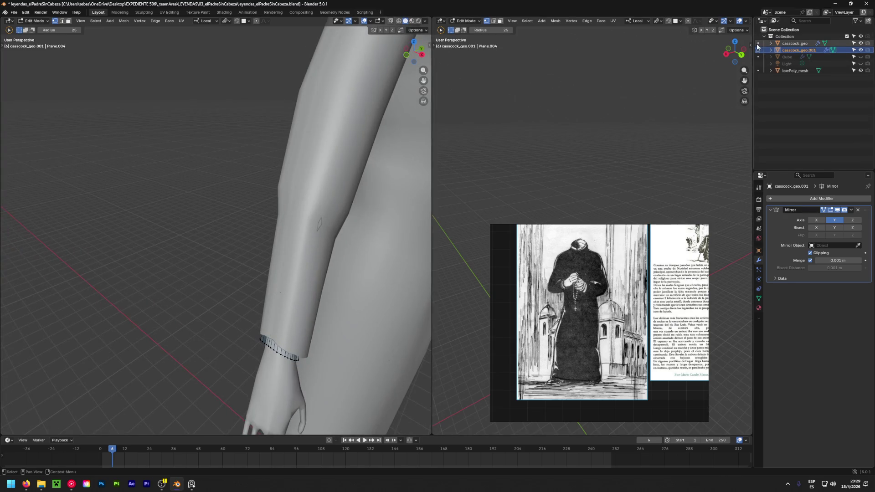
Adjust the sleeve vertices once more, then review both cuffs with cassock_geo.001 under edit
key(alt+q)
mouse_move(319, 219)
middle_down()
mouse_move(325, 164)
mouse_move(379, 338)
mouse_move(56, 322)
mouse_move(307, 247)
middle_up()
key(g)
click(321, 246)
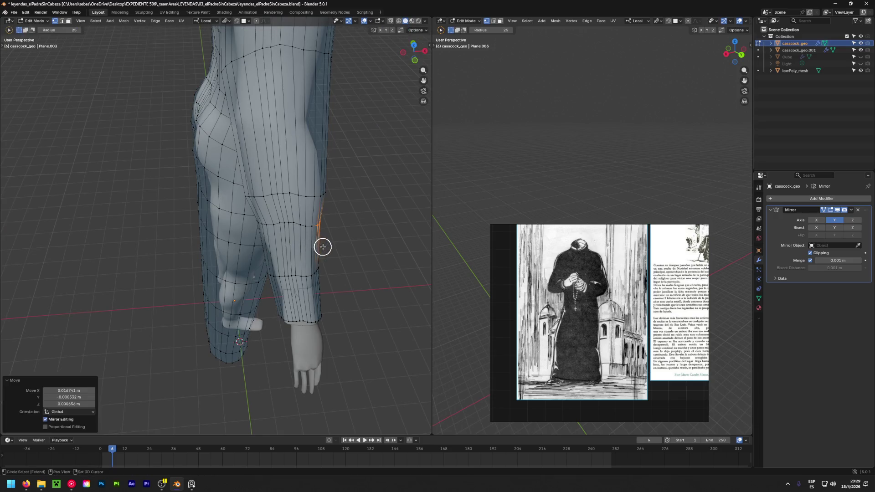
click(762, 51)
mouse_move(362, 161)
middle_down()
mouse_move(260, 123)
mouse_move(242, 141)
mouse_move(395, 126)
middle_up()
scroll(191, 94, down, 5)
mouse_move(211, 137)
middle_down()
mouse_move(38, 131)
mouse_move(320, 104)
mouse_move(203, 138)
middle_up()
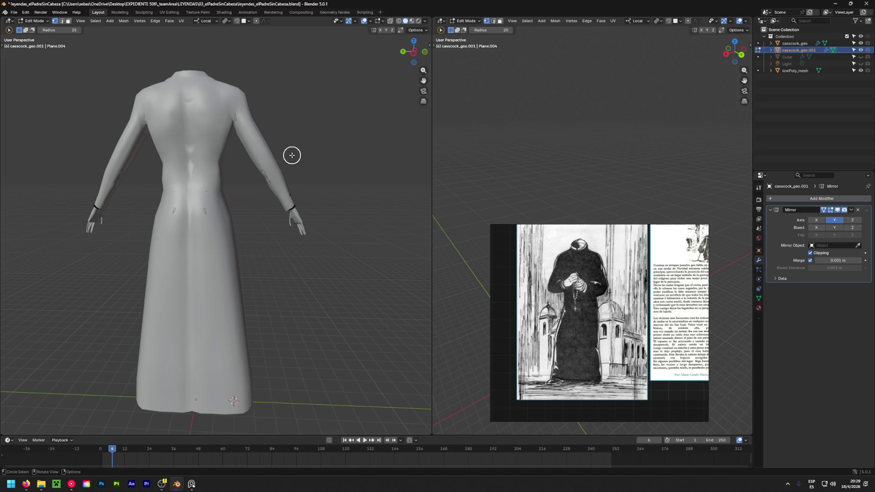
scroll(244, 234, down, 2)
mouse_move(243, 234)
middle_down()
mouse_move(221, 273)
mouse_move(197, 247)
mouse_move(227, 272)
mouse_move(260, 233)
middle_up()
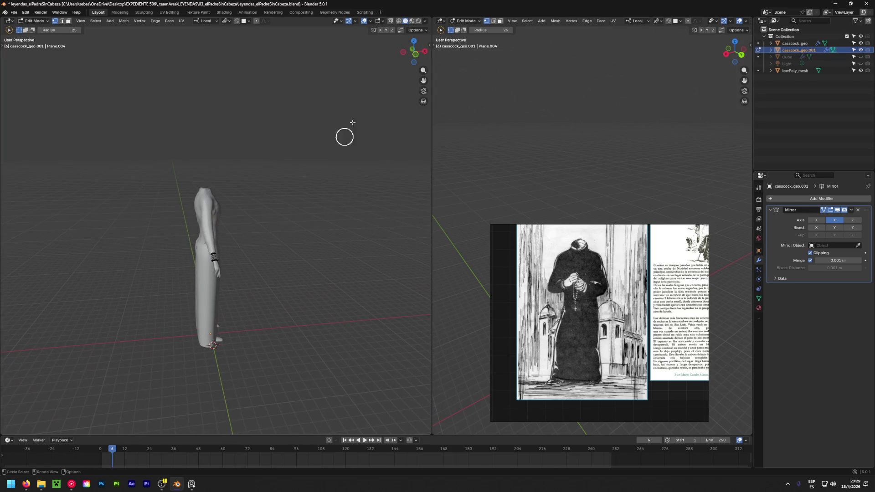
click(406, 21)
mouse_move(158, 256)
middle_down()
mouse_move(385, 248)
mouse_move(139, 234)
middle_up()
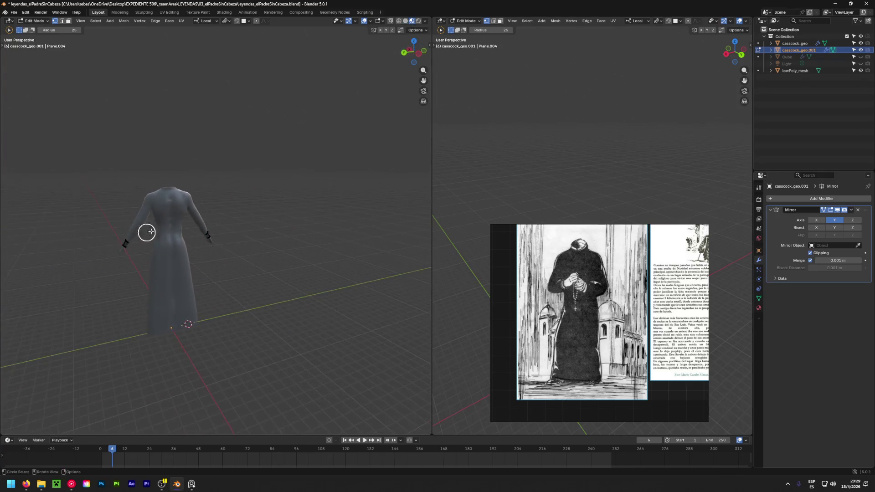
scroll(187, 237, up, 3)
scroll(192, 243, up, 2)
scroll(267, 279, down, 4)
mouse_move(267, 280)
middle_down()
mouse_move(57, 307)
mouse_move(298, 253)
mouse_move(234, 293)
mouse_move(212, 282)
mouse_move(134, 301)
middle_up()
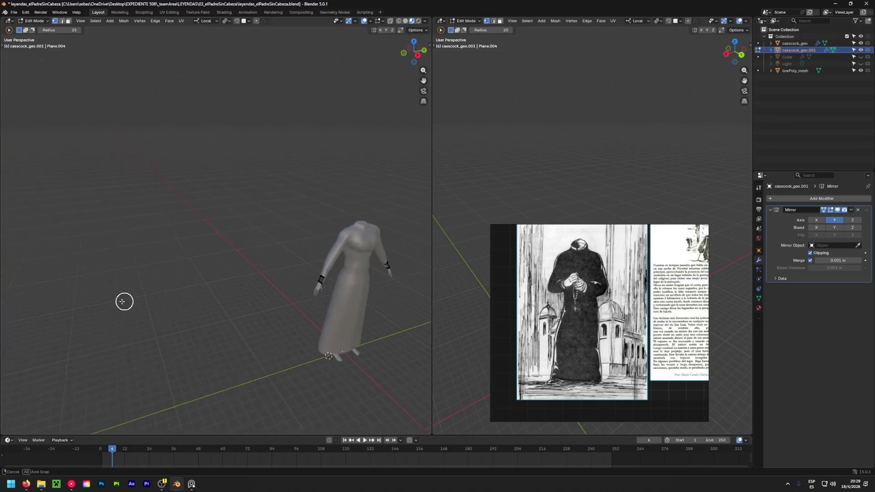
scroll(305, 313, up, 3)
middle_drag(305, 314, 349, 278)
scroll(268, 253, up, 2)
scroll(291, 200, up, 2)
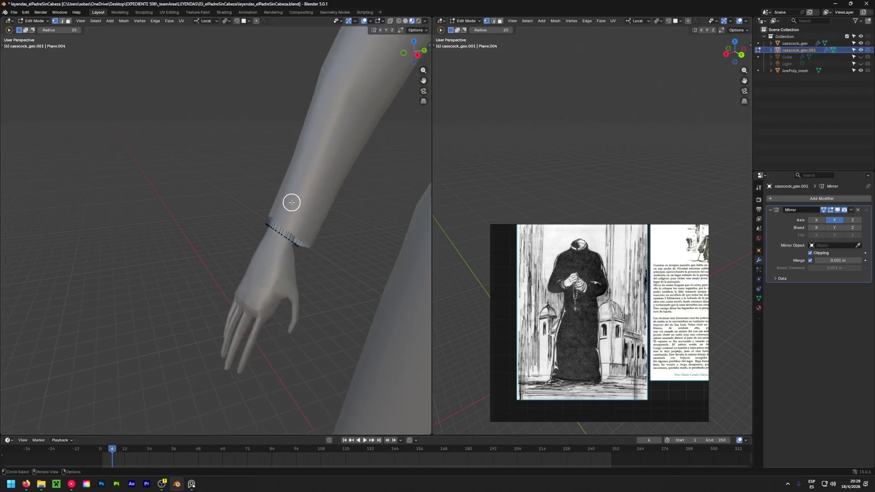
scroll(292, 203, up, 2)
mouse_move(239, 266)
middle_down()
mouse_move(426, 166)
mouse_move(293, 73)
middle_up()
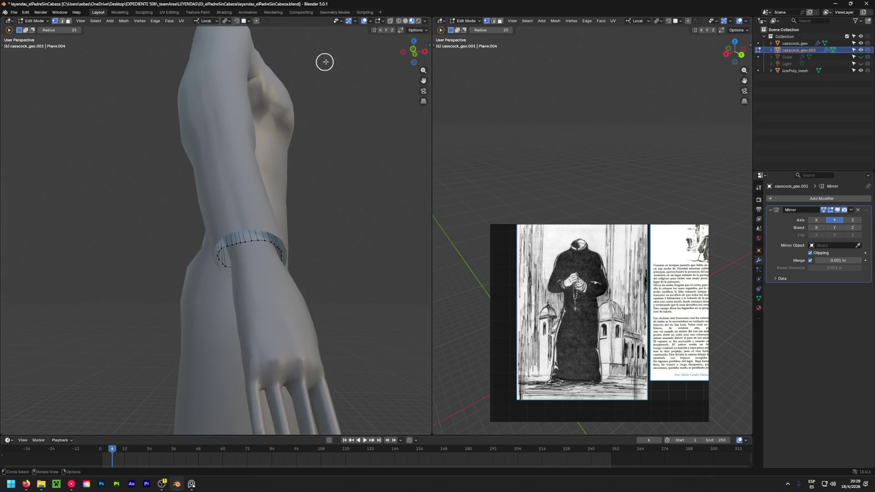
click(418, 21)
scroll(316, 160, down, 4)
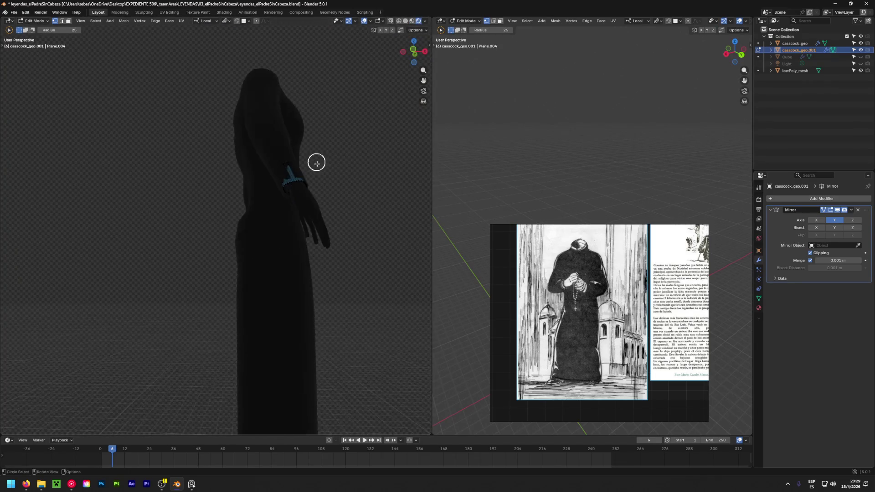
scroll(335, 171, down, 2)
middle_drag(336, 170, 197, 272)
scroll(330, 146, up, 2)
scroll(252, 141, up, 2)
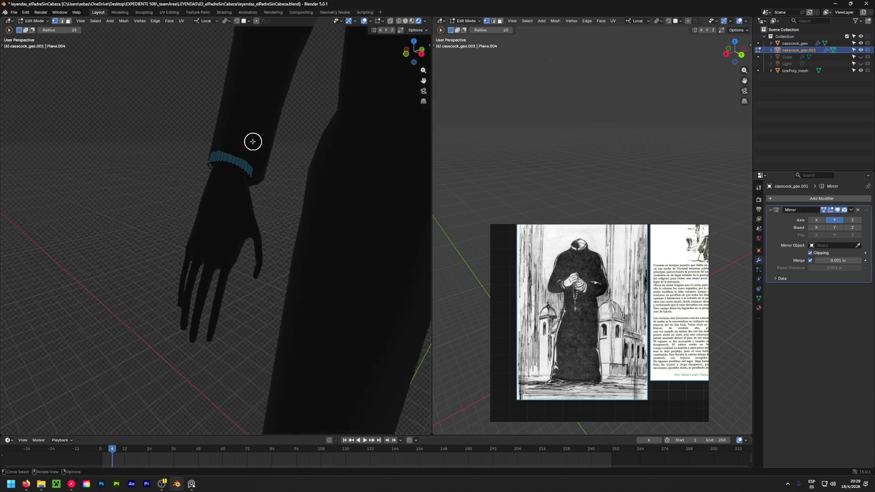
scroll(250, 142, up, 2)
mouse_move(250, 142)
middle_down()
mouse_move(193, 159)
mouse_move(158, 113)
mouse_move(177, 98)
mouse_move(225, 123)
middle_up()
scroll(178, 98, down, 3)
scroll(226, 190, down, 2)
scroll(226, 191, down, 1)
scroll(175, 231, down, 2)
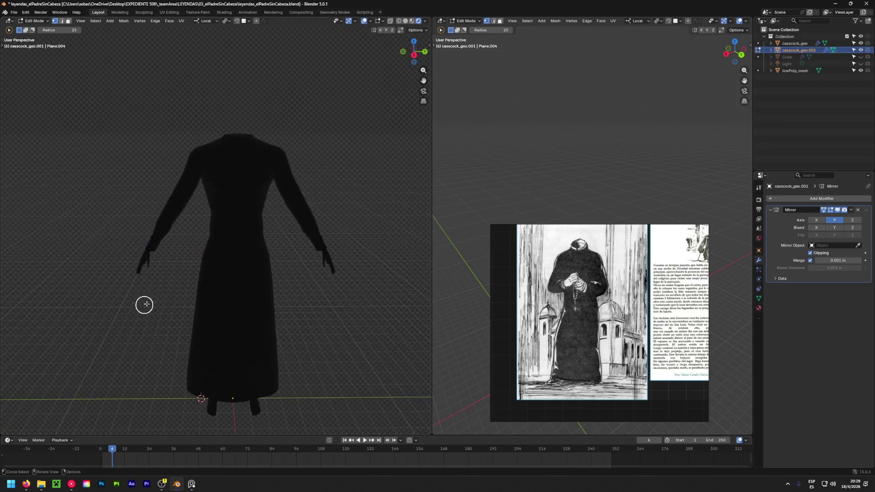
scroll(143, 307, down, 2)
mouse_move(164, 276)
middle_down()
mouse_move(243, 265)
mouse_move(393, 272)
mouse_move(358, 268)
middle_up()
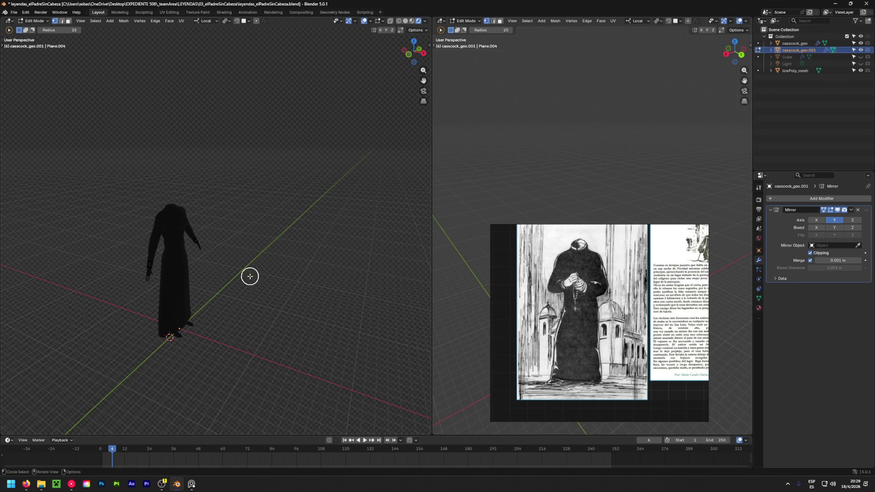
mouse_move(139, 277)
middle_down()
mouse_move(287, 285)
mouse_move(54, 297)
mouse_move(425, 269)
mouse_move(269, 289)
mouse_move(238, 279)
middle_up()
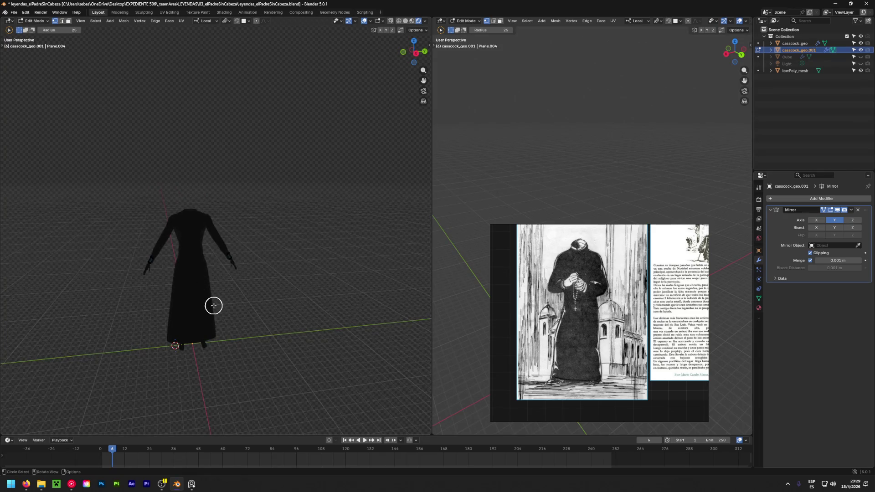
shift+middle_drag(173, 311, 216, 263)
scroll(238, 190, up, 3)
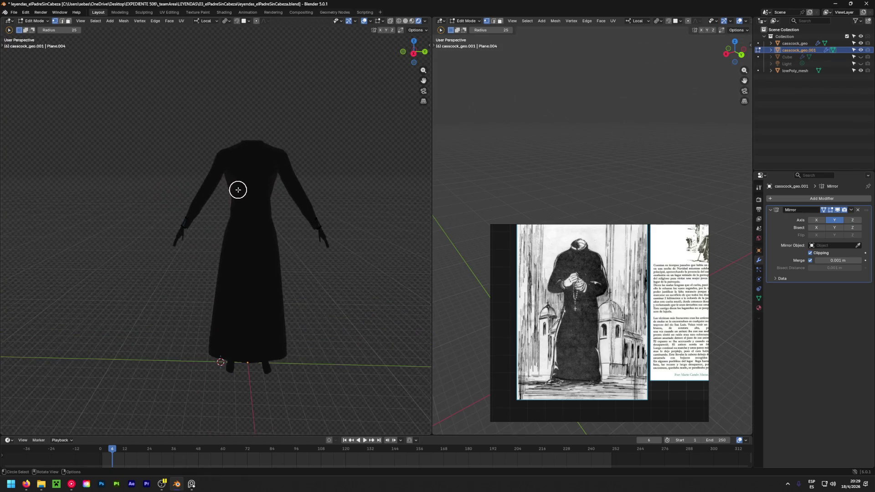
scroll(232, 198, up, 3)
mouse_move(201, 246)
middle_down()
mouse_move(280, 225)
mouse_move(195, 273)
mouse_move(343, 293)
mouse_move(282, 237)
mouse_move(152, 269)
middle_up()
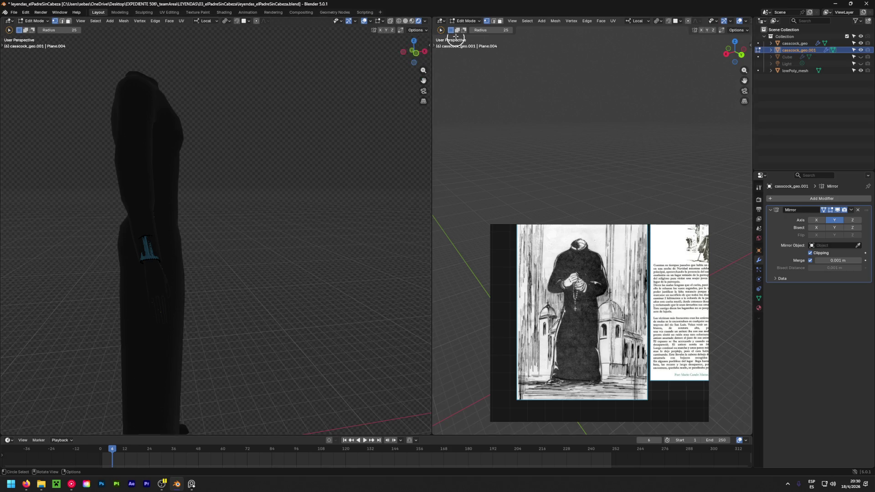
click(399, 20)
mouse_move(196, 188)
middle_down()
mouse_move(259, 183)
mouse_move(302, 217)
mouse_move(232, 180)
mouse_move(396, 54)
middle_up()
click(405, 21)
click(418, 21)
middle_drag(294, 178, 248, 196)
middle_drag(306, 179, 260, 188)
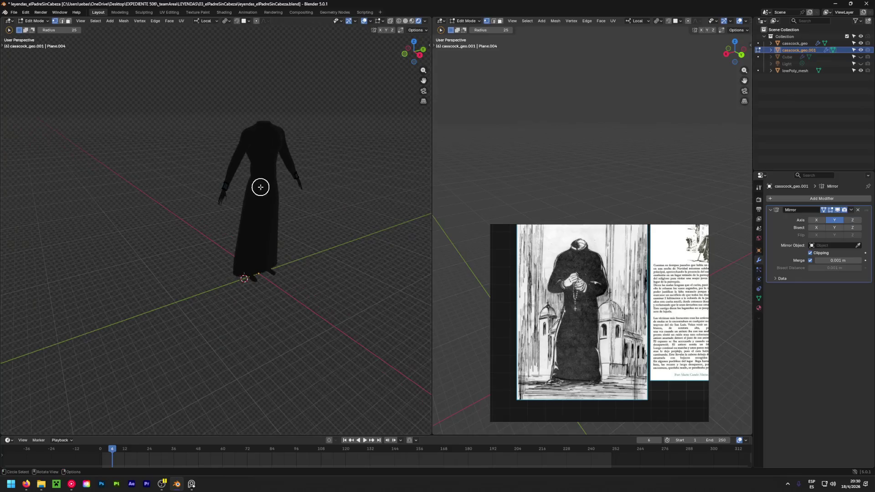
Make the scene Light visible, select it and drag its Y location to about -6.85 m
click(859, 64)
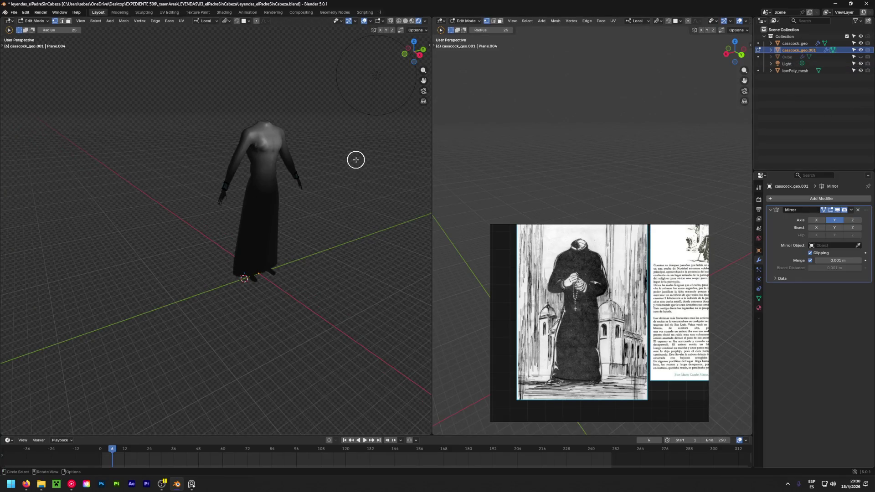
click(758, 250)
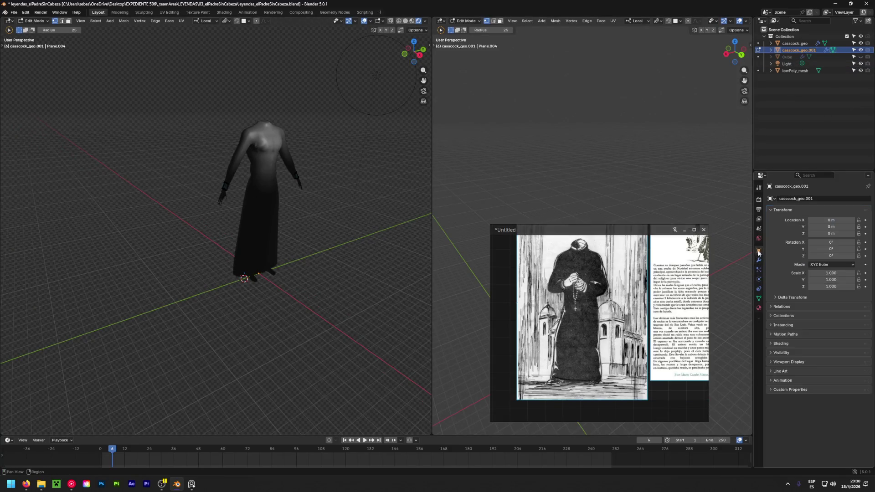
click(786, 64)
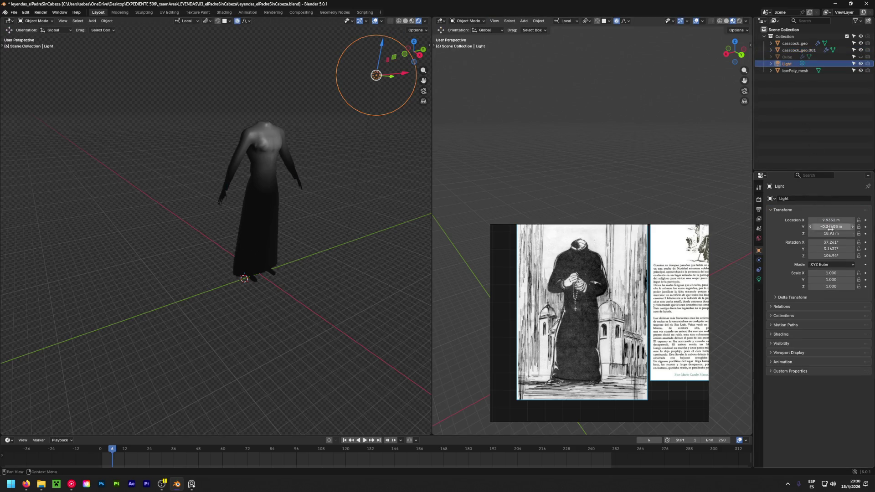
mouse_move(828, 226)
mouse_down()
mouse_move(780, 226)
mouse_move(817, 220)
mouse_move(806, 219)
mouse_move(809, 233)
mouse_move(780, 234)
mouse_up()
scroll(212, 193, up, 5)
scroll(213, 194, up, 3)
Orbit around the lit figure to check the lighting, then deselect the light
middle_drag(212, 193, 289, 192)
scroll(289, 195, down, 2)
scroll(289, 196, down, 1)
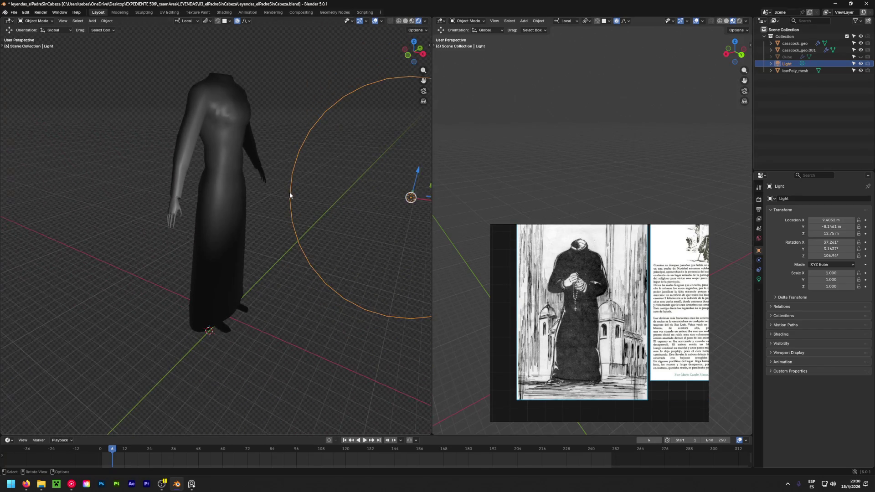
scroll(179, 192, up, 3)
scroll(171, 188, up, 2)
scroll(182, 194, down, 1)
scroll(183, 196, down, 5)
scroll(184, 194, down, 4)
scroll(186, 195, up, 4)
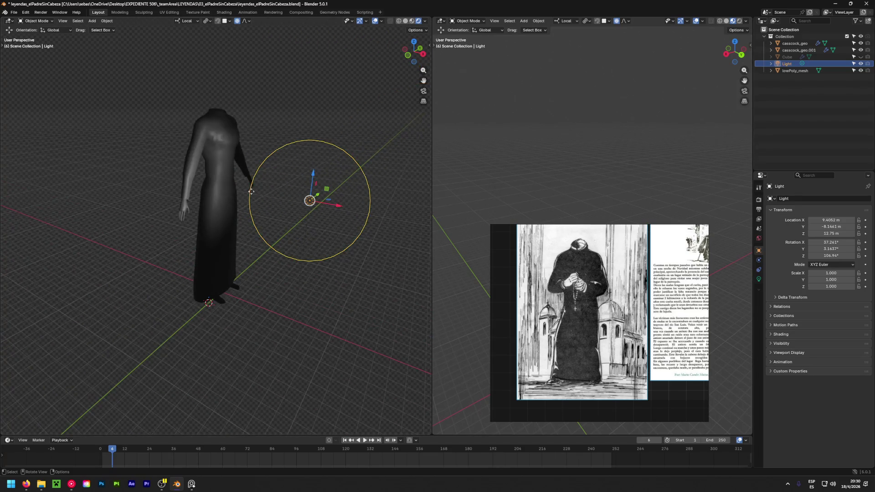
middle_drag(273, 186, 145, 187)
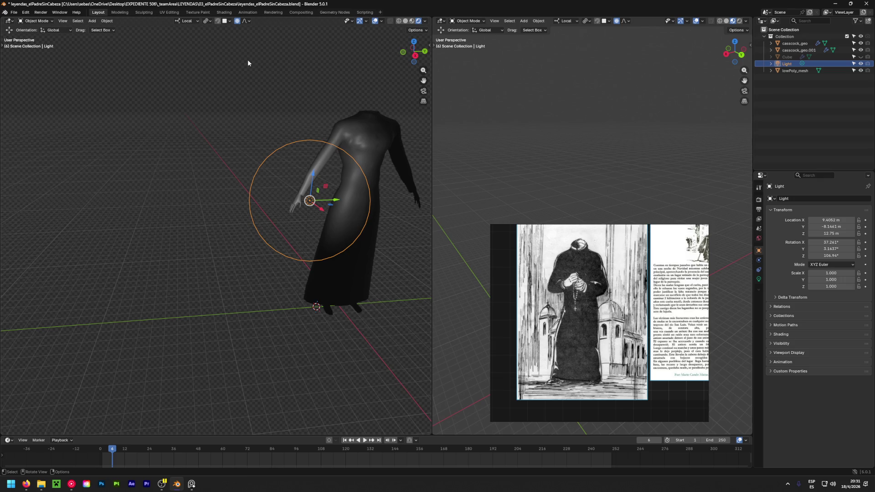
click(280, 140)
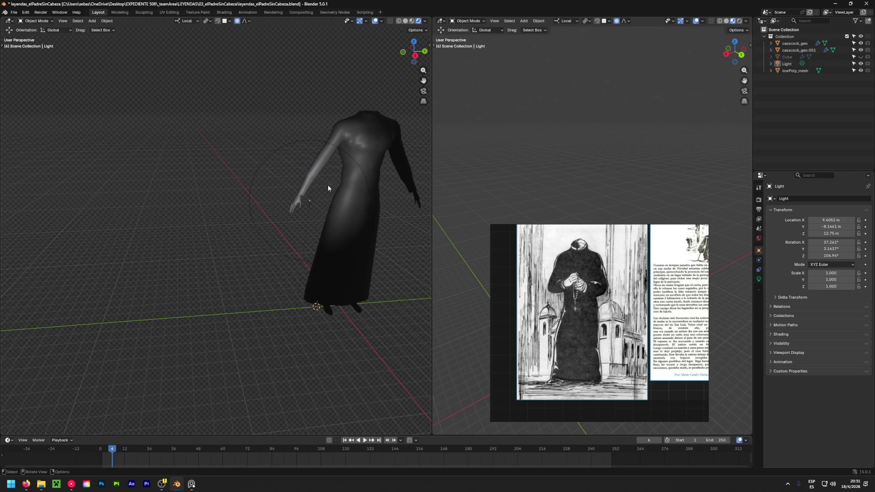
Show the figure in solid shading and orbit around it, closing in on the hand
middle_drag(315, 177, 278, 182)
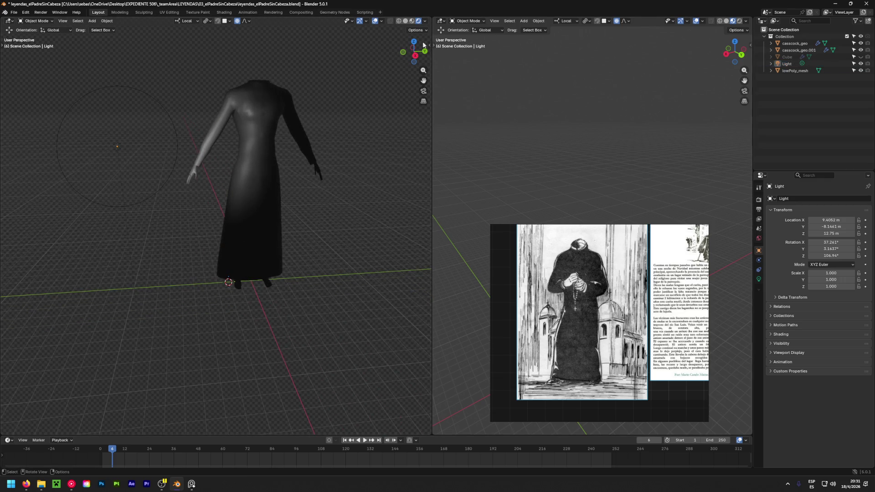
click(412, 25)
scroll(224, 140, up, 5)
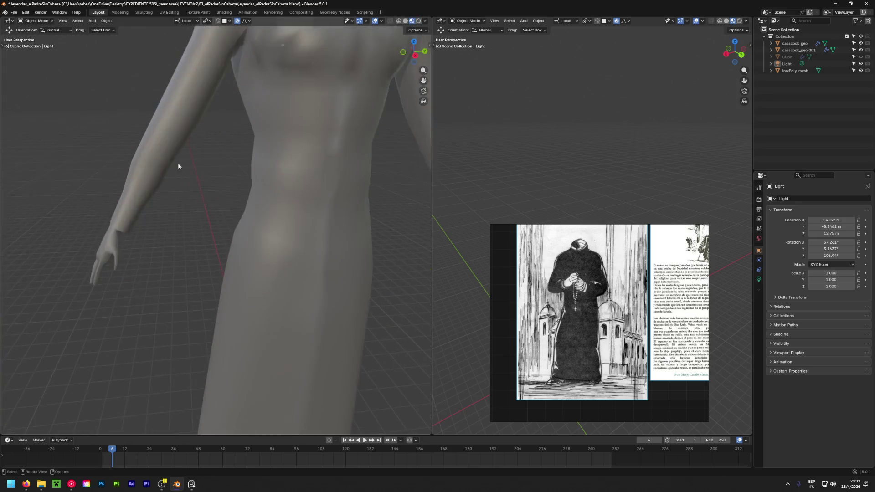
middle_drag(184, 158, 404, 149)
scroll(179, 247, up, 3)
middle_drag(180, 247, 164, 240)
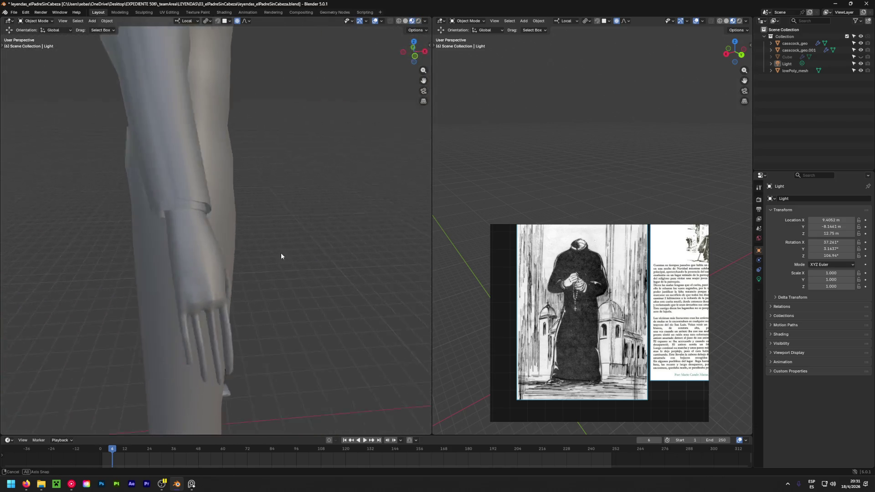
scroll(165, 240, down, 5)
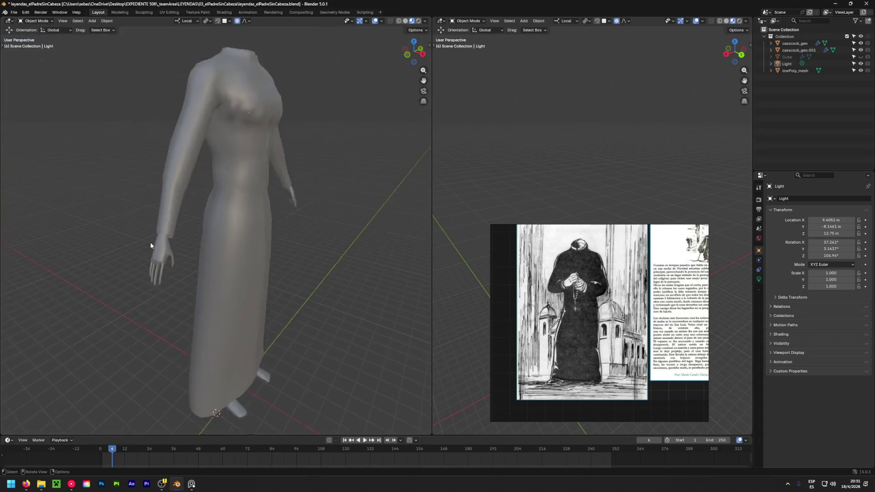
mouse_move(192, 250)
middle_down()
mouse_move(112, 238)
mouse_move(161, 230)
mouse_move(348, 107)
mouse_move(142, 235)
mouse_move(272, 228)
mouse_move(144, 220)
mouse_move(136, 235)
mouse_move(341, 232)
mouse_move(154, 223)
mouse_move(167, 258)
middle_up()
scroll(129, 214, up, 2)
scroll(181, 210, down, 3)
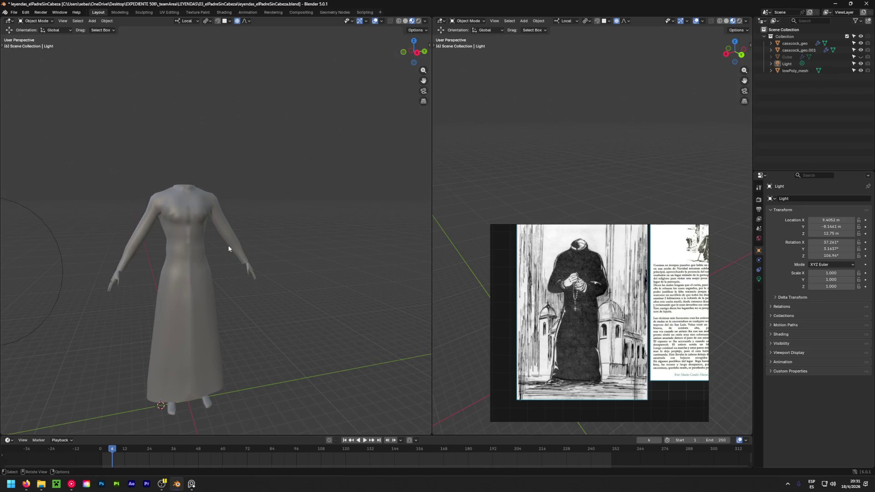
middle_drag(209, 249, 136, 261)
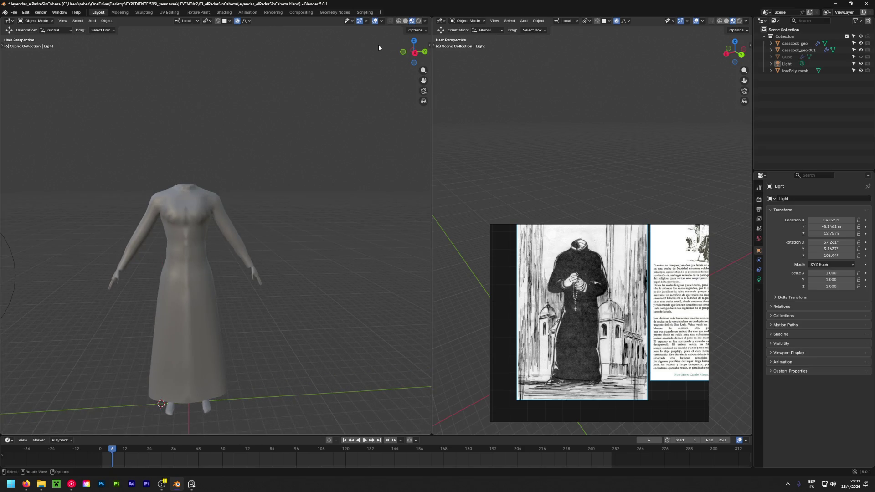
Cycle through material, x-ray wireframe and solid shading, then enter Edit Mode on the cassock mesh
click(406, 22)
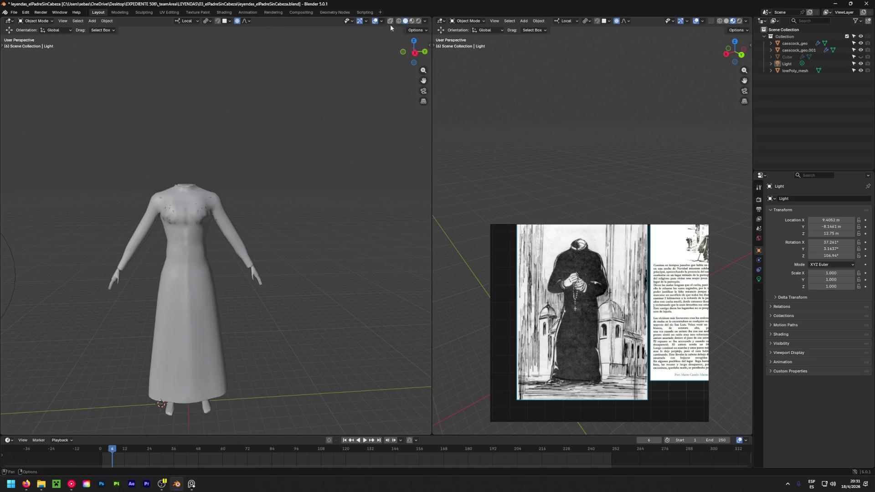
click(412, 22)
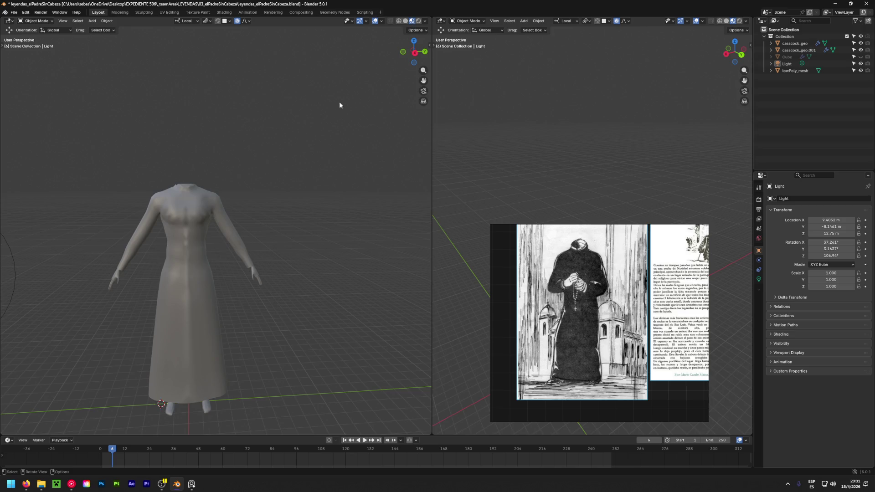
scroll(157, 206, up, 2)
scroll(201, 215, up, 3)
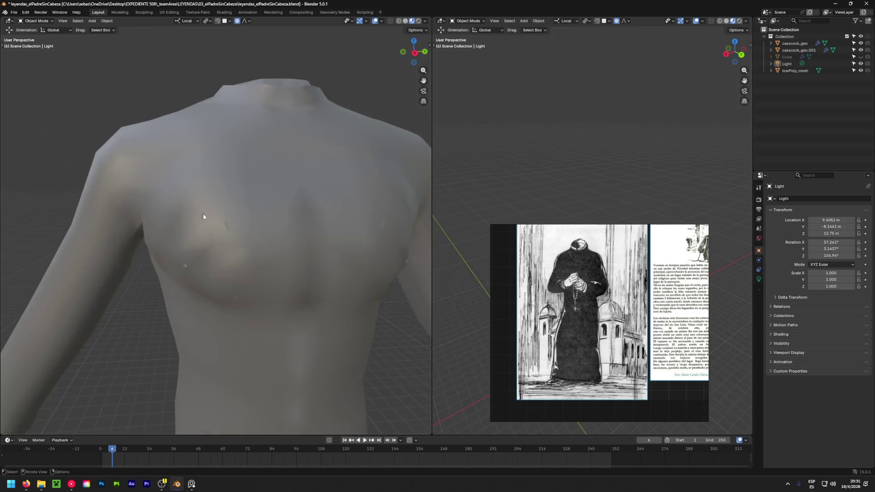
scroll(239, 234, up, 3)
scroll(239, 234, down, 3)
scroll(237, 240, down, 3)
scroll(238, 240, up, 3)
shift+middle_drag(237, 240, 238, 206)
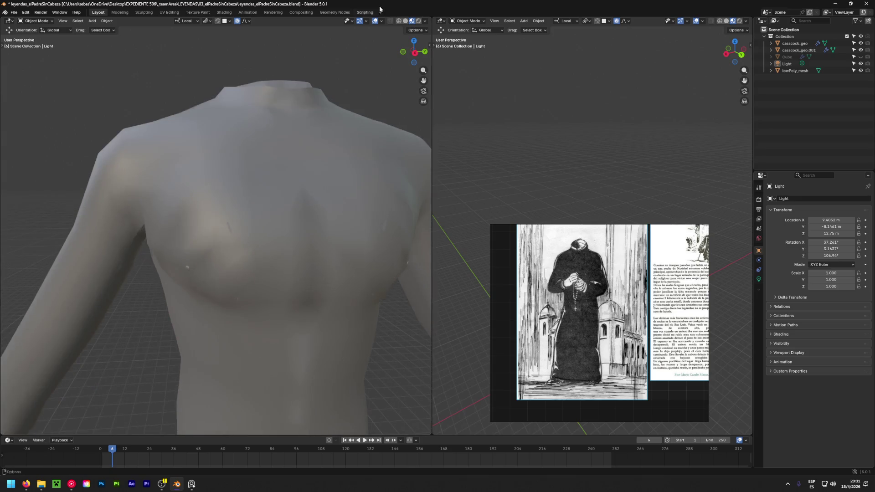
click(404, 21)
scroll(269, 211, up, 3)
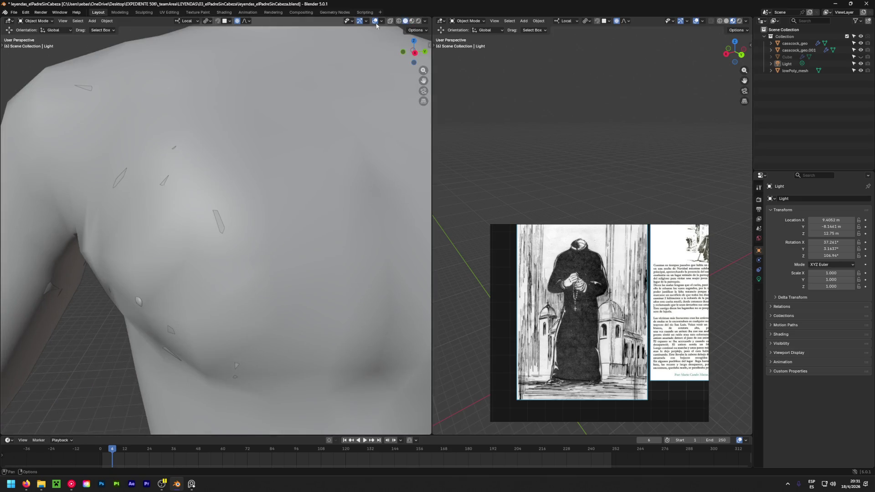
click(399, 21)
click(405, 21)
click(270, 235)
key(Tab)
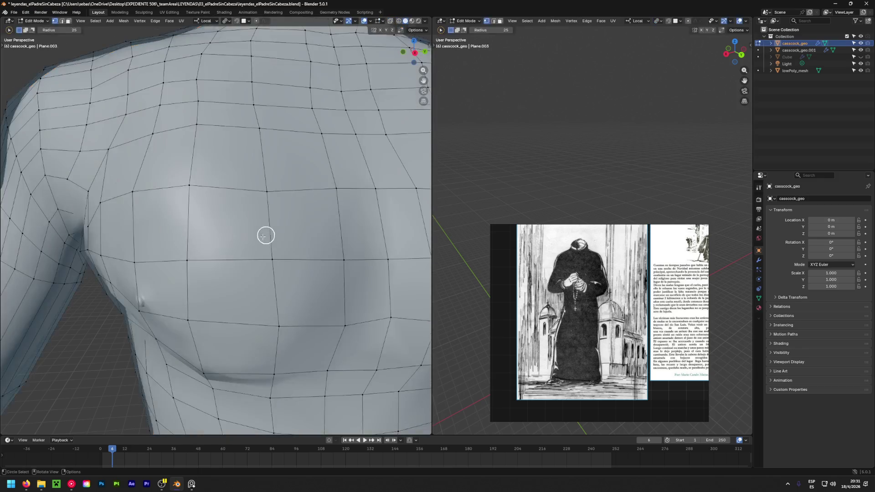
scroll(222, 220, up, 3)
scroll(222, 219, down, 3)
scroll(234, 211, down, 2)
scroll(250, 219, down, 1)
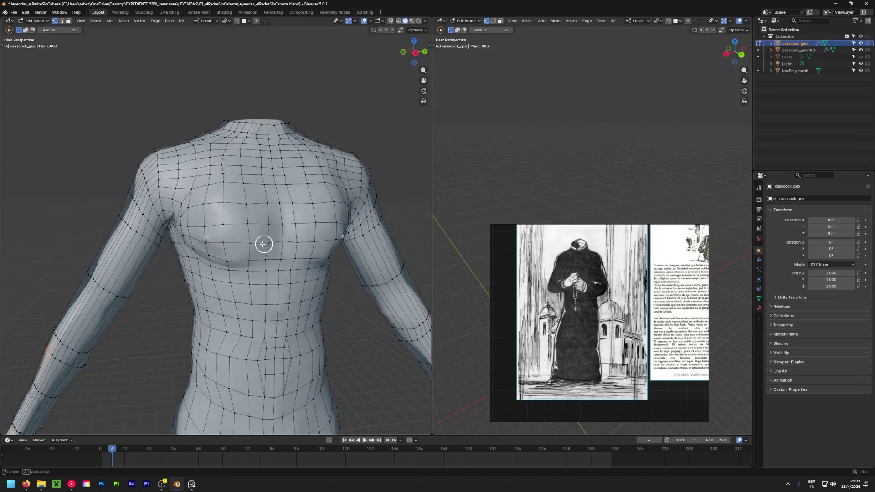
Select the edge loop across the upper chest and shift it with mirror editing
drag(219, 212, 239, 219)
mouse_move(231, 205)
middle_down()
mouse_move(219, 162)
mouse_move(218, 420)
mouse_move(243, 226)
middle_up()
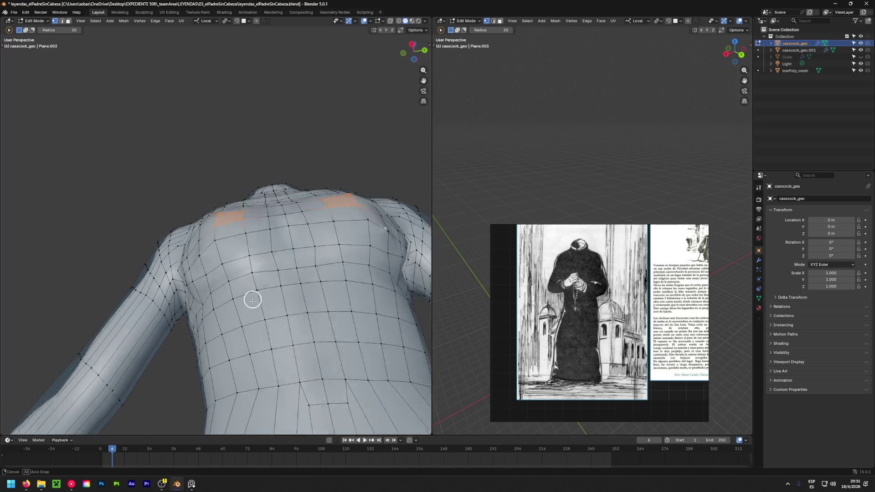
alt+click(243, 211)
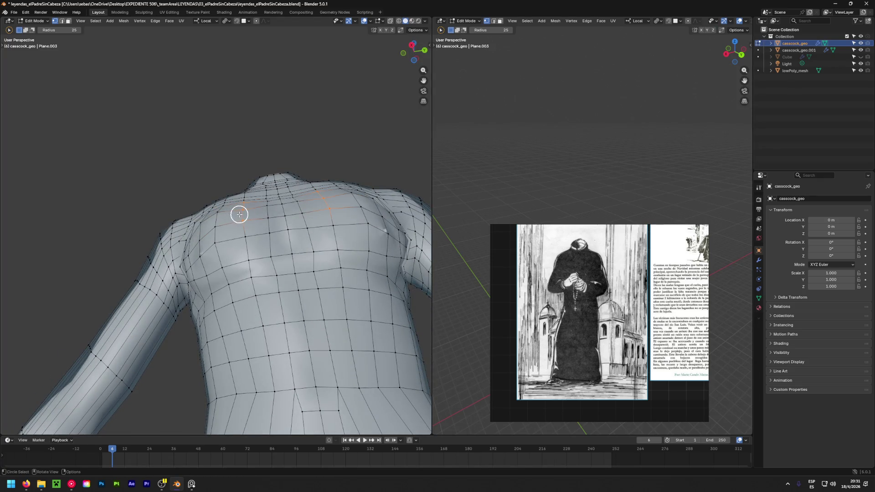
mouse_move(247, 221)
middle_down()
mouse_move(266, 219)
mouse_move(260, 215)
mouse_move(293, 329)
mouse_move(354, 231)
middle_up()
key(g)
click(263, 206)
Clear the chest selection and return the cassock to Object Mode
mouse_move(419, 280)
middle_down()
mouse_move(328, 186)
mouse_move(369, 280)
middle_up()
click(197, 101)
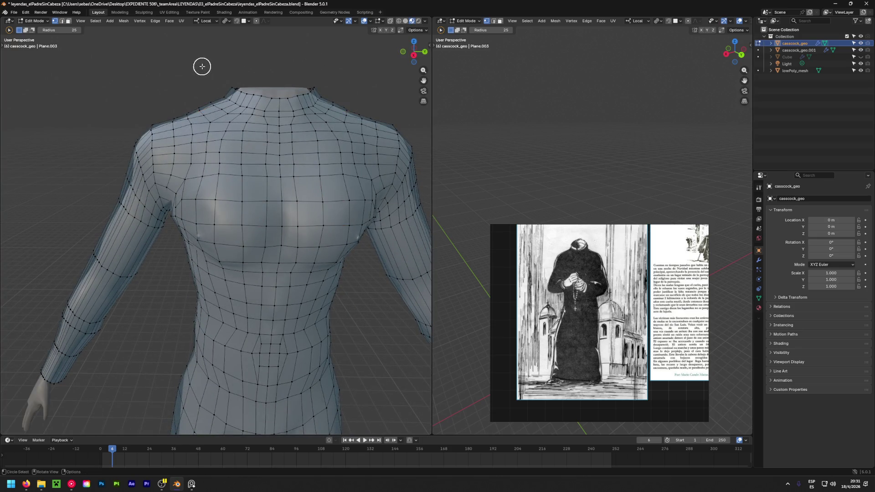
key(Tab)
scroll(226, 201, down, 5)
mouse_move(226, 201)
middle_down()
mouse_move(372, 201)
mouse_move(334, 223)
mouse_move(20, 220)
mouse_move(222, 216)
middle_up()
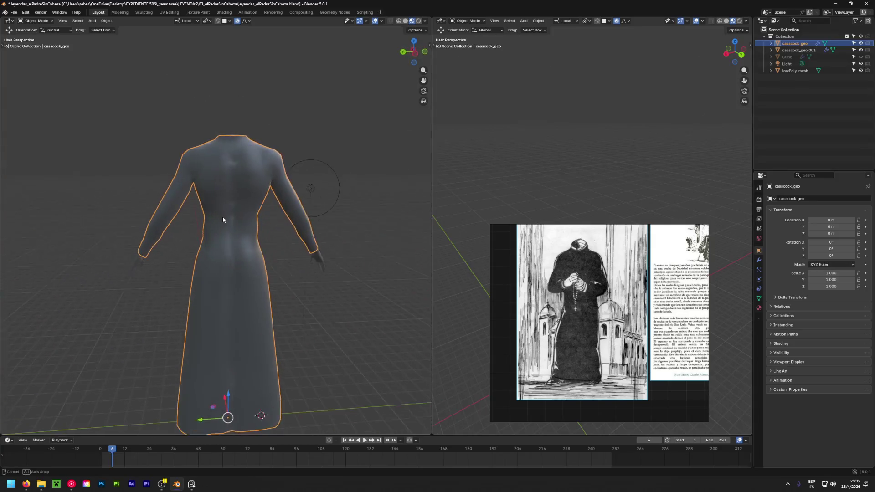
key(Tab)
middle_drag(312, 270, 86, 284)
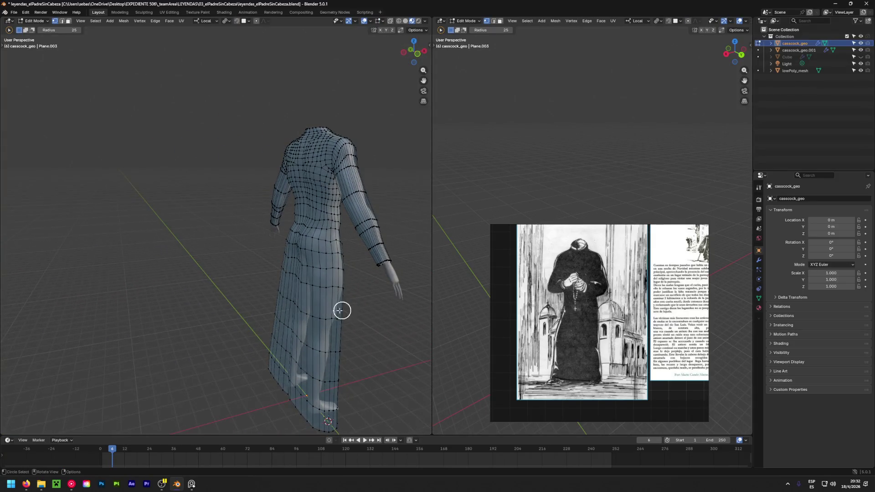
middle_drag(354, 312, 136, 299)
key(a)
mouse_move(322, 290)
middle_down()
mouse_move(235, 279)
mouse_move(143, 288)
middle_up()
key(alt+a)
mouse_move(334, 227)
middle_down()
mouse_move(137, 250)
mouse_move(275, 242)
middle_up()
scroll(275, 242, down, 3)
middle_drag(213, 235, 249, 213)
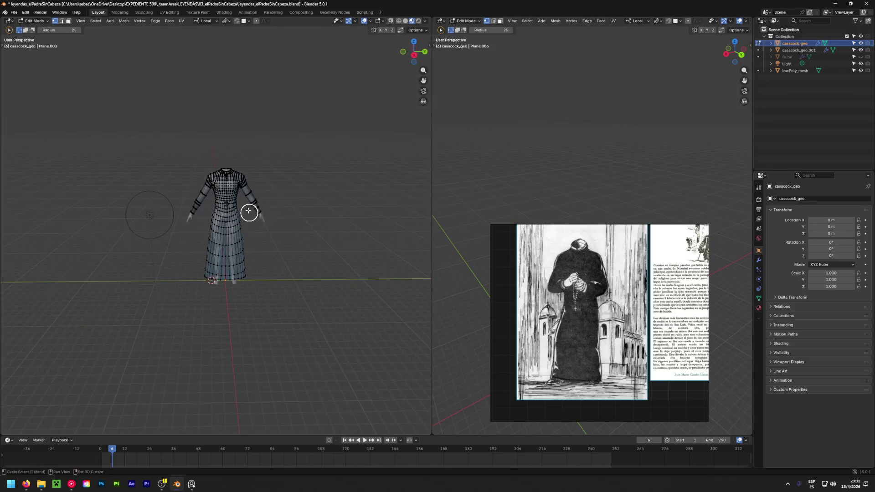
scroll(222, 226, up, 5)
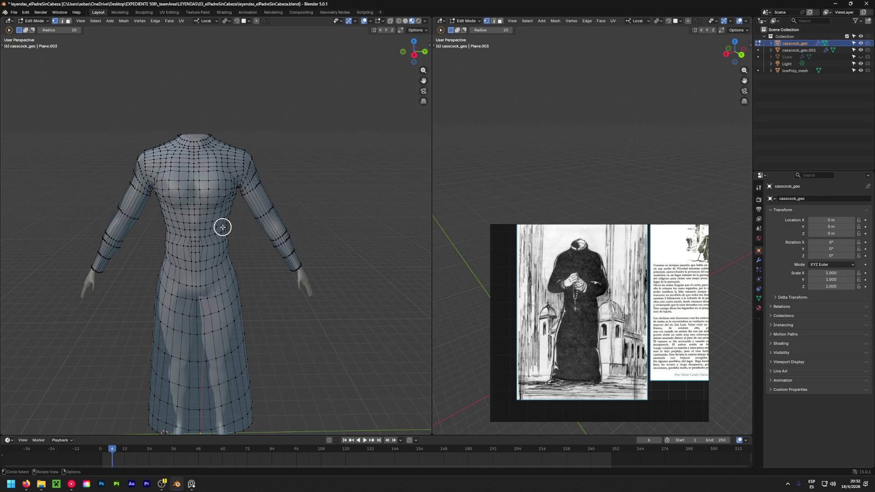
scroll(222, 226, down, 3)
middle_drag(195, 244, 242, 256)
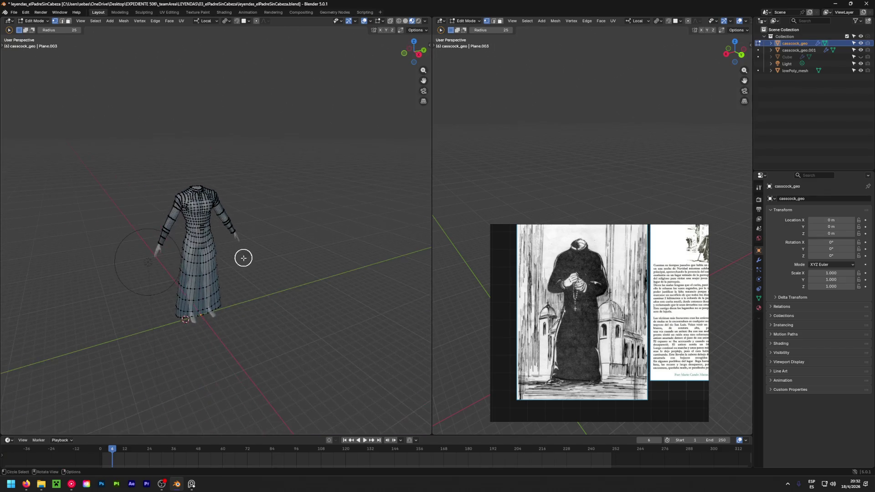
key(Tab)
key(alt+a)
mouse_move(276, 187)
middle_down()
mouse_move(220, 236)
mouse_move(265, 239)
mouse_move(185, 231)
middle_up()
scroll(185, 230, up, 5)
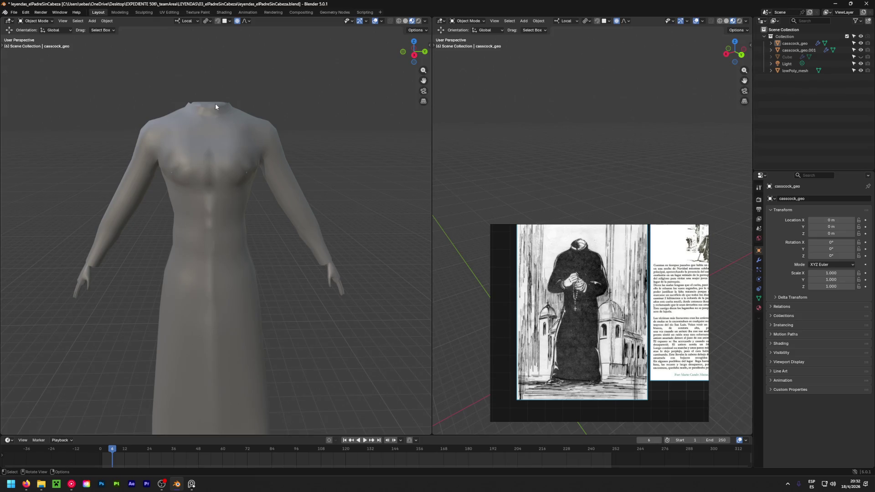
middle_drag(136, 272, 192, 201)
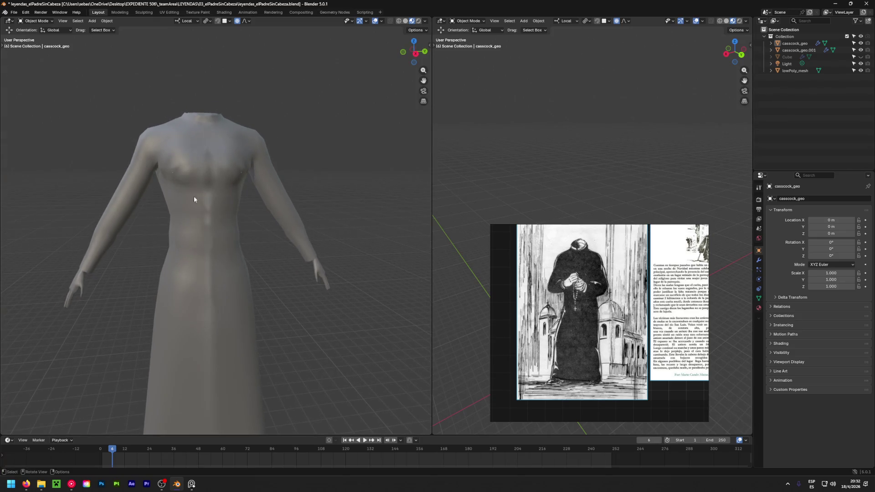
click(193, 197)
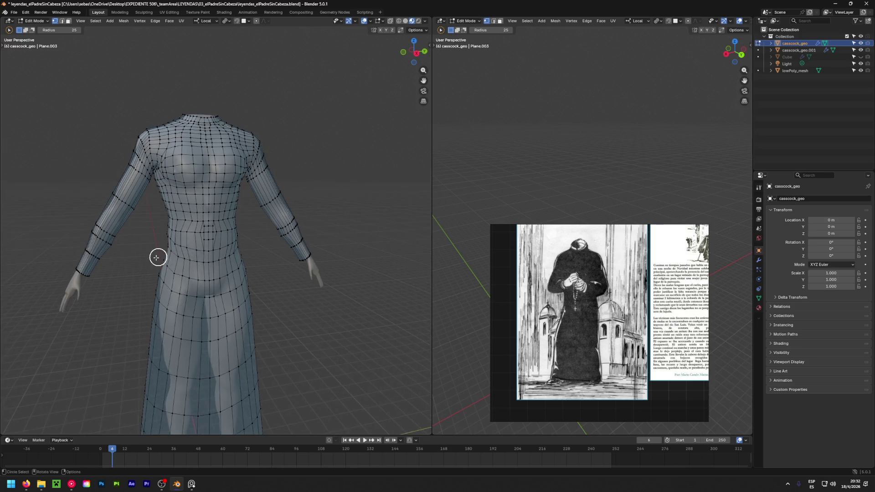
With proportional editing on, brush-select the torso side vertices and pull them in smoothly
middle_drag(160, 256, 221, 256)
scroll(151, 231, up, 4)
drag(161, 199, 170, 205)
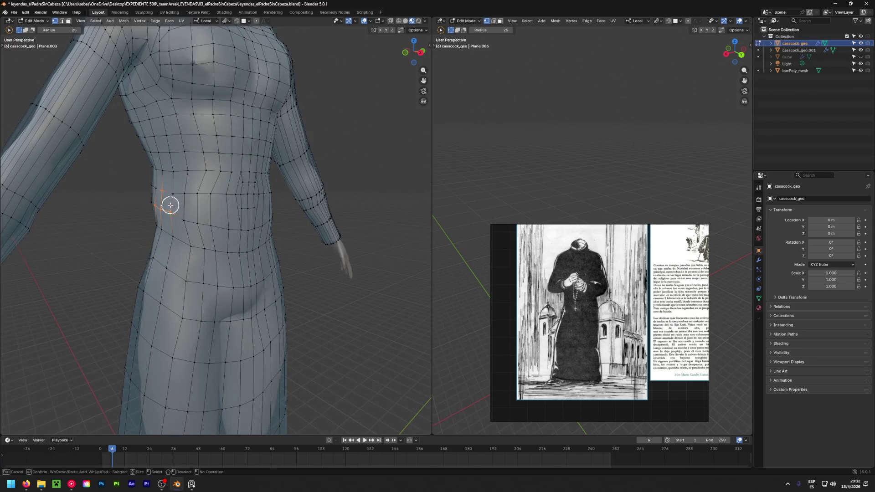
scroll(232, 233, down, 3)
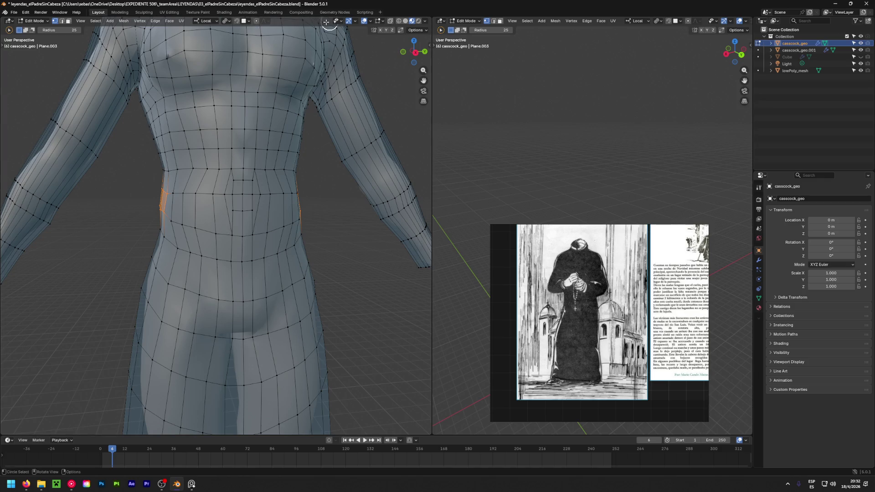
click(256, 21)
key(c)
key(g)
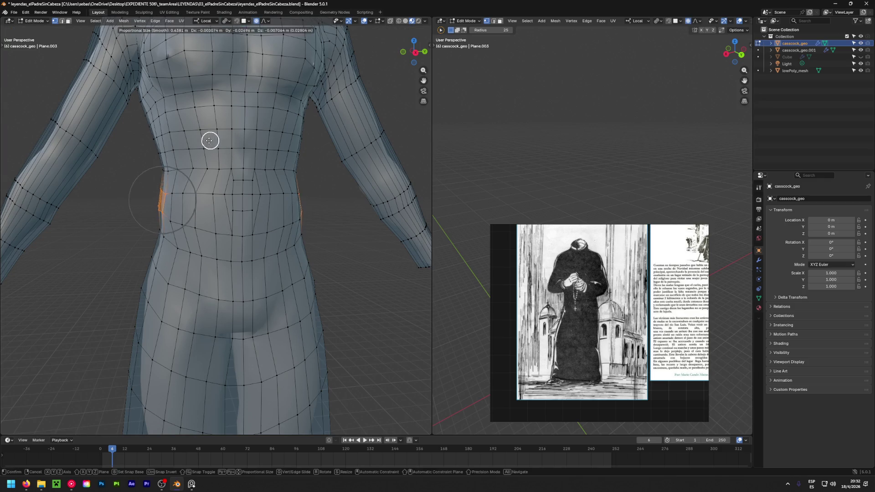
click(179, 145)
middle_drag(166, 158, 182, 184)
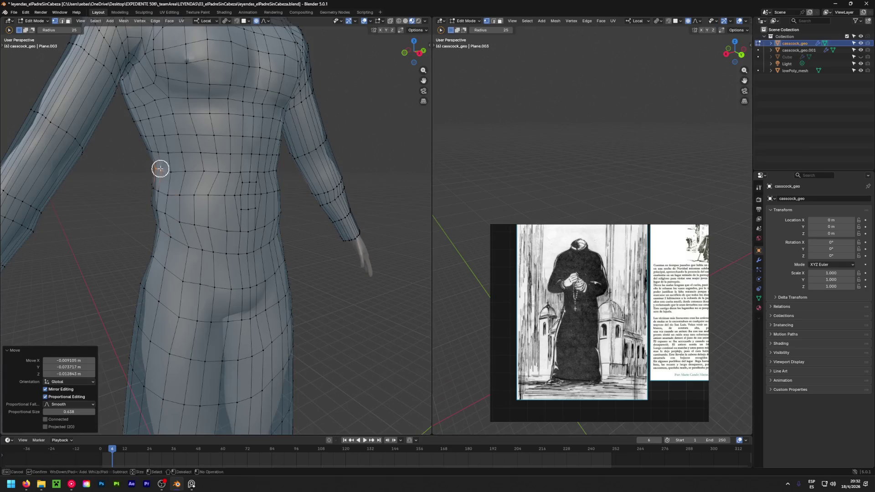
scroll(162, 173, up, 3)
key(g)
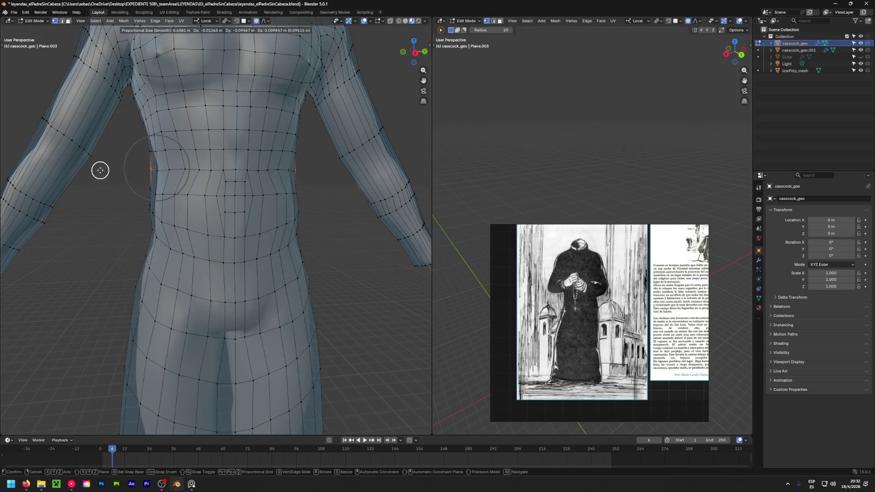
click(100, 170)
mouse_move(102, 168)
middle_down()
mouse_move(212, 226)
mouse_move(108, 222)
middle_up()
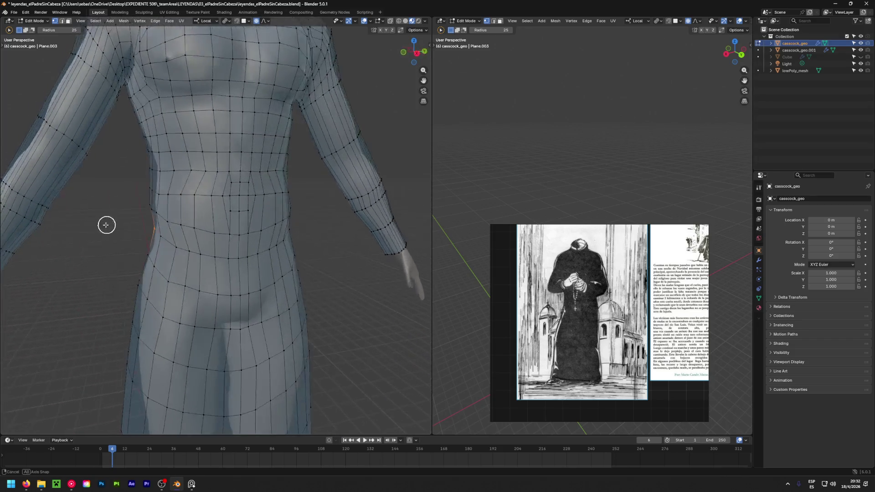
Repeat proportional moves on the flanks and nudge added waist vertices to refine the waistline
key(g)
click(41, 218)
mouse_move(33, 216)
middle_down()
mouse_move(195, 253)
mouse_move(101, 253)
mouse_move(152, 227)
mouse_move(69, 223)
middle_up()
click(64, 249)
key(g)
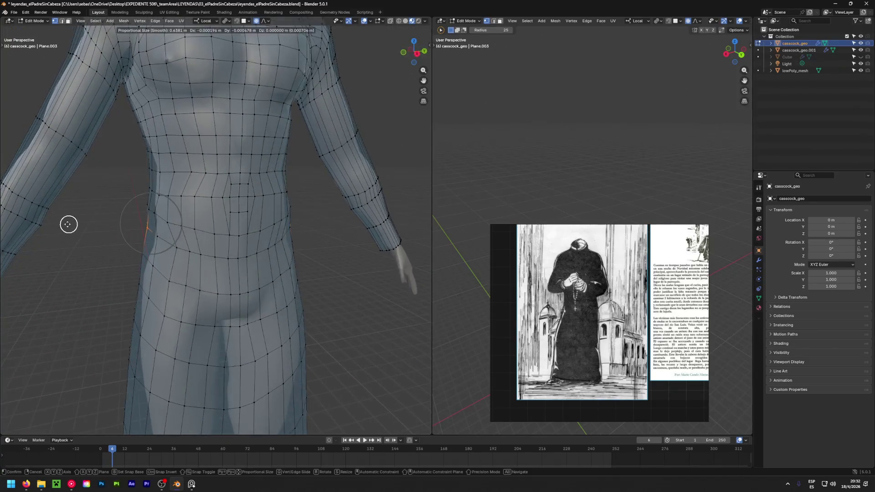
click(78, 223)
drag(149, 190, 167, 174)
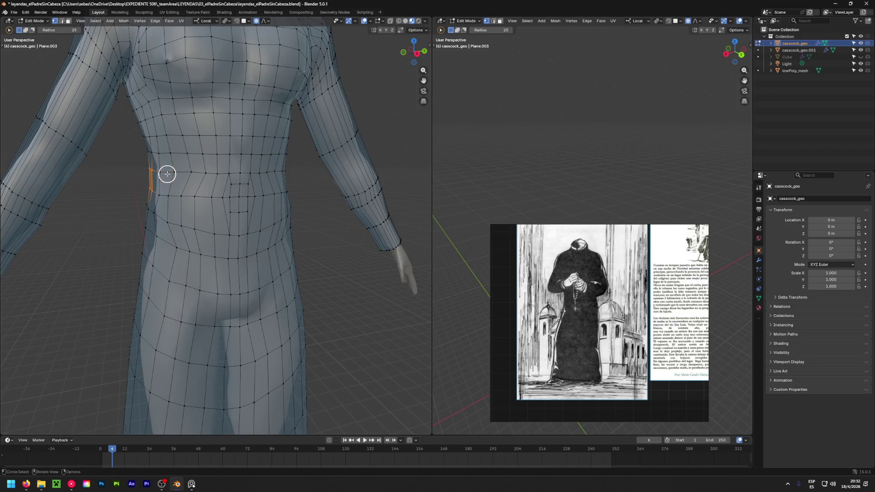
key(g)
click(143, 175)
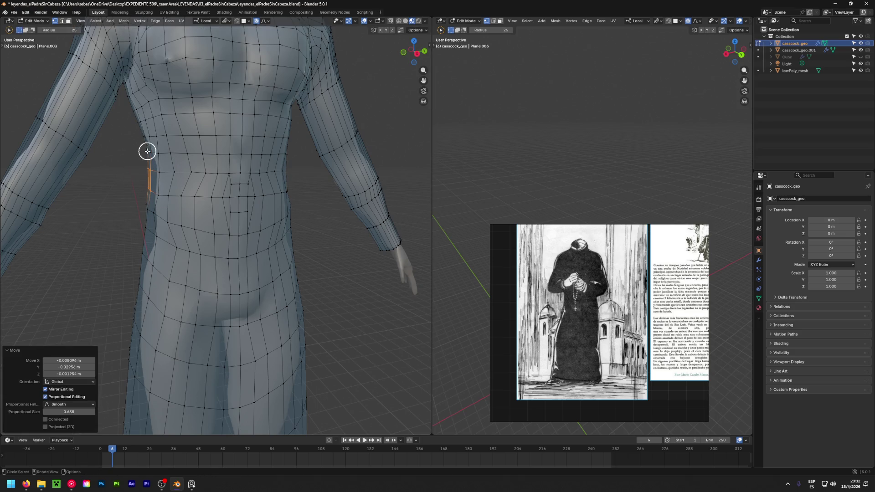
Review the torso from the front and return the cassock to Object Mode
mouse_move(147, 150)
middle_down()
mouse_move(116, 166)
mouse_move(342, 171)
middle_up()
scroll(227, 187, down, 3)
scroll(279, 214, down, 2)
scroll(283, 135, up, 6)
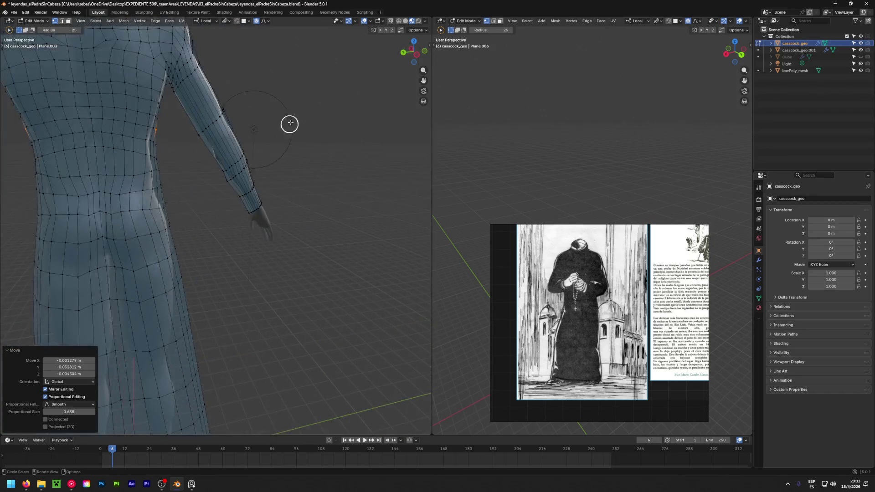
scroll(283, 135, down, 4)
key(Tab)
mouse_move(341, 136)
middle_down()
mouse_move(65, 183)
mouse_move(301, 180)
mouse_move(254, 173)
middle_up()
scroll(254, 173, down, 3)
scroll(252, 166, up, 2)
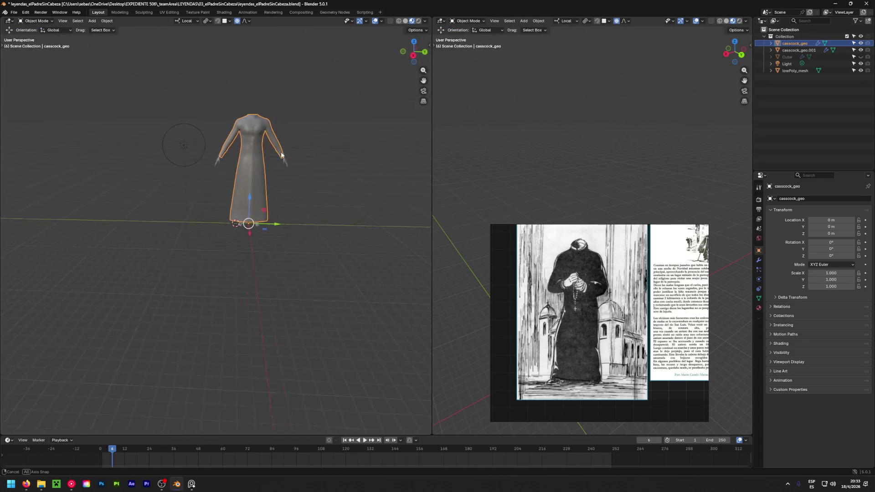
scroll(251, 185, up, 2)
scroll(240, 173, up, 2)
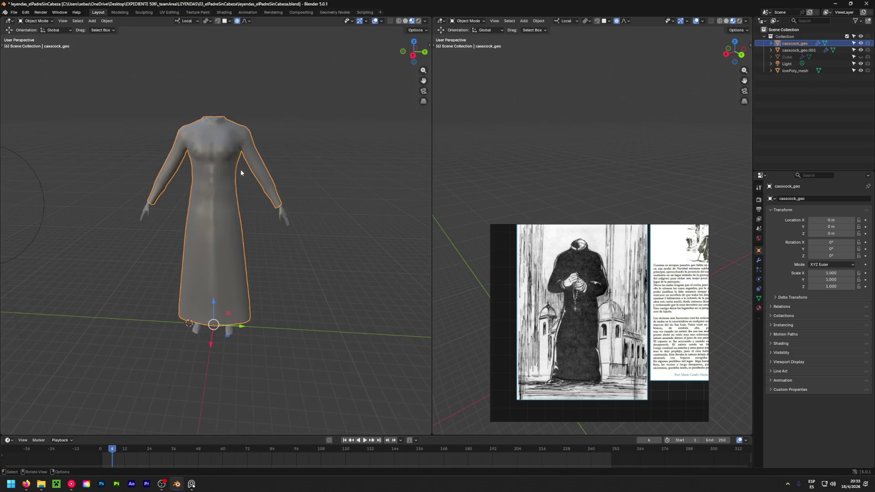
scroll(234, 153, up, 3)
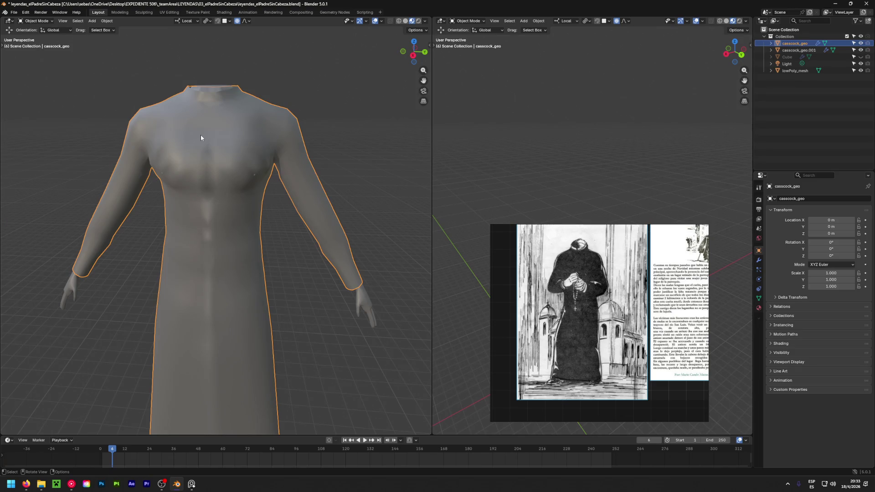
scroll(200, 134, down, 1)
scroll(201, 172, down, 3)
Orbit, pan and zoom around the cassock to inspect it from several angles
mouse_move(201, 172)
middle_down()
mouse_move(246, 182)
mouse_move(208, 178)
middle_up()
scroll(208, 174, down, 3)
mouse_move(220, 230)
middle_down()
mouse_move(267, 221)
mouse_move(252, 220)
middle_up()
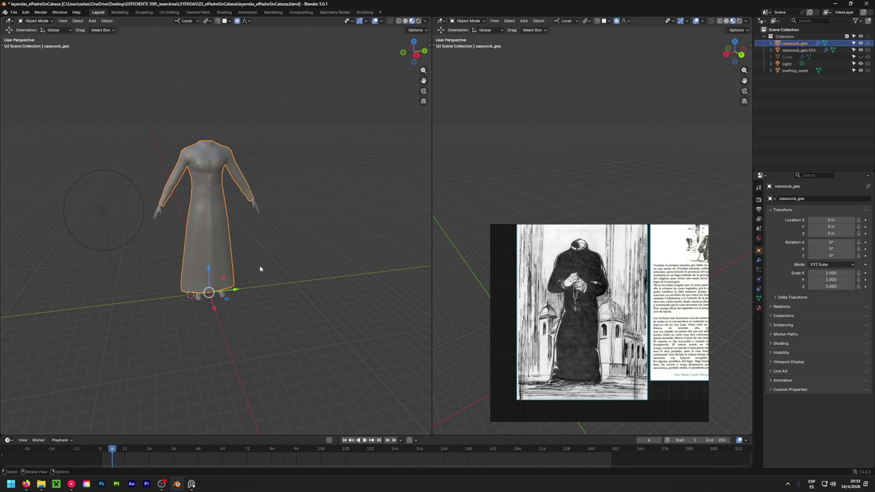
scroll(254, 215, down, 2)
middle_drag(280, 297, 207, 235)
scroll(207, 234, up, 5)
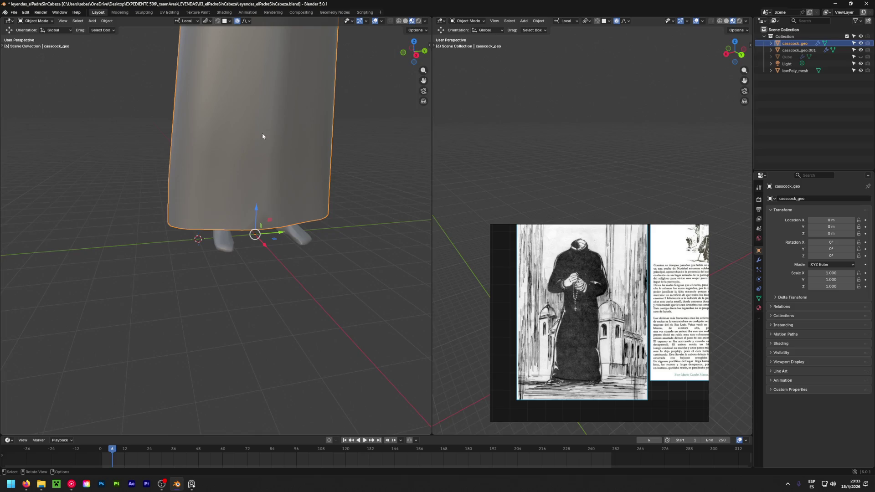
mouse_move(398, 104)
shift+middle_down()
mouse_move(314, 170)
mouse_move(280, 226)
shift+middle_up()
scroll(327, 160, down, 3)
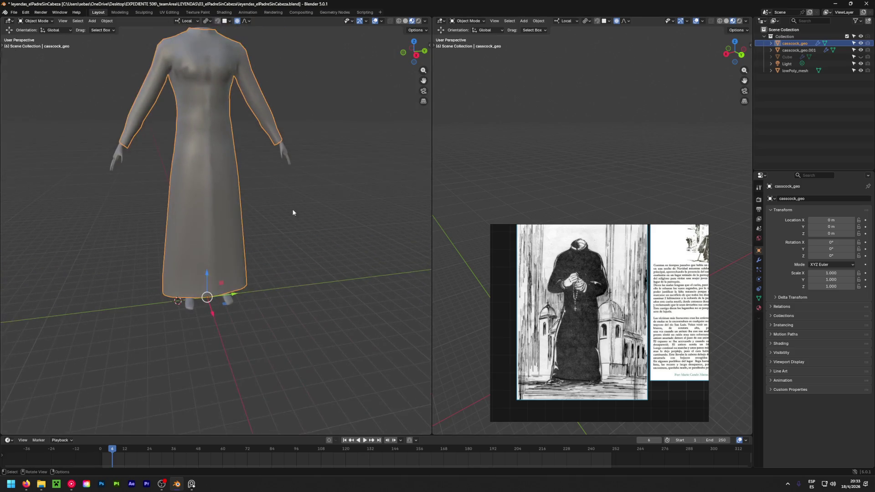
middle_drag(342, 129, 357, 159)
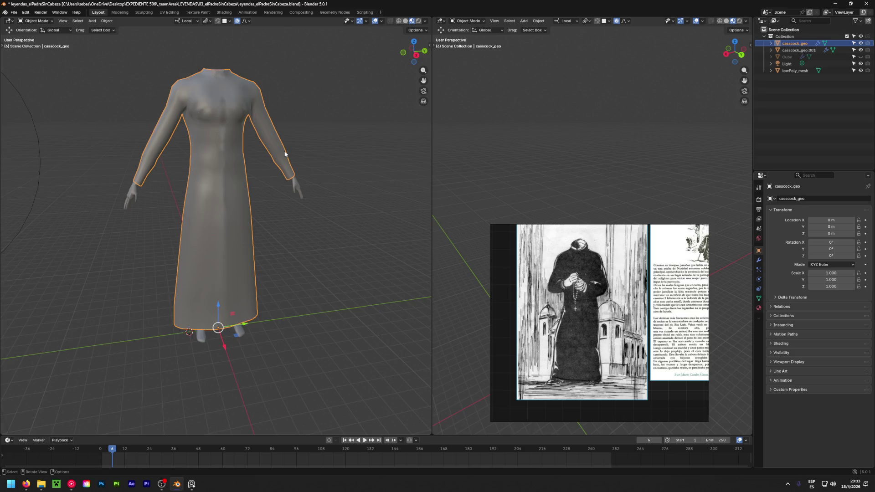
middle_drag(291, 156, 188, 211)
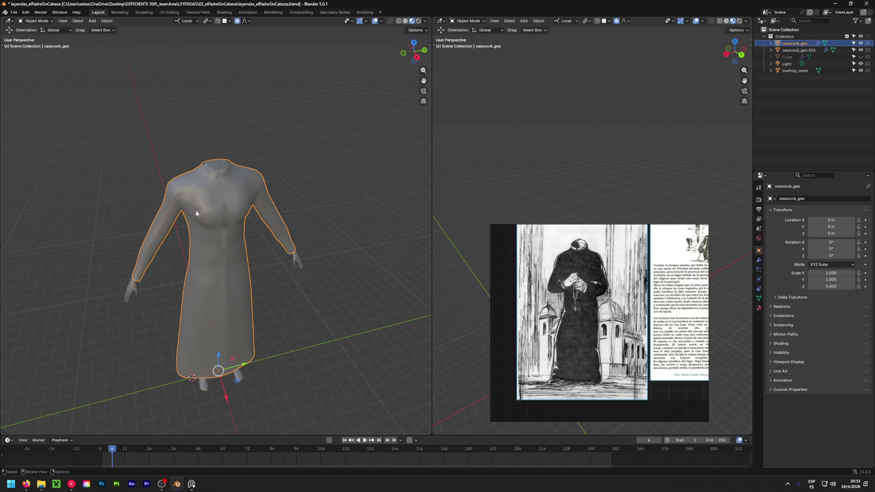
mouse_move(196, 210)
middle_down()
mouse_move(213, 274)
mouse_move(366, 196)
mouse_move(236, 209)
mouse_move(212, 188)
middle_up()
scroll(213, 190, up, 3)
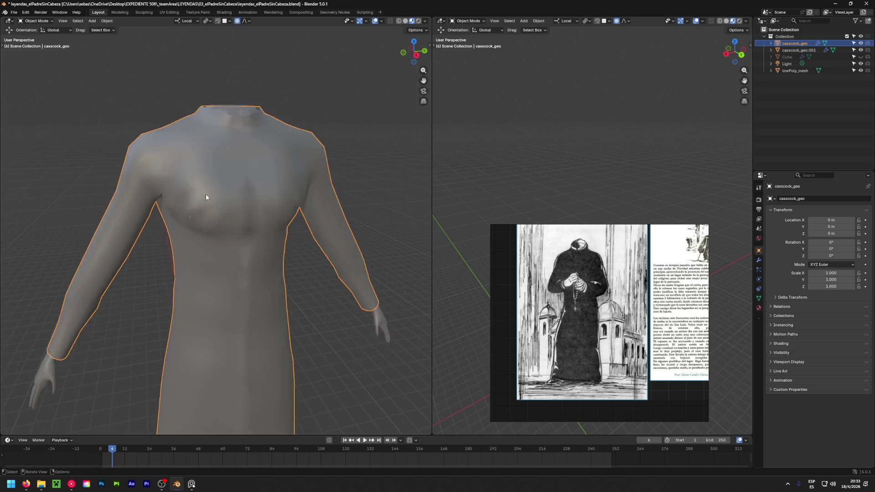
scroll(205, 193, up, 3)
scroll(165, 214, up, 4)
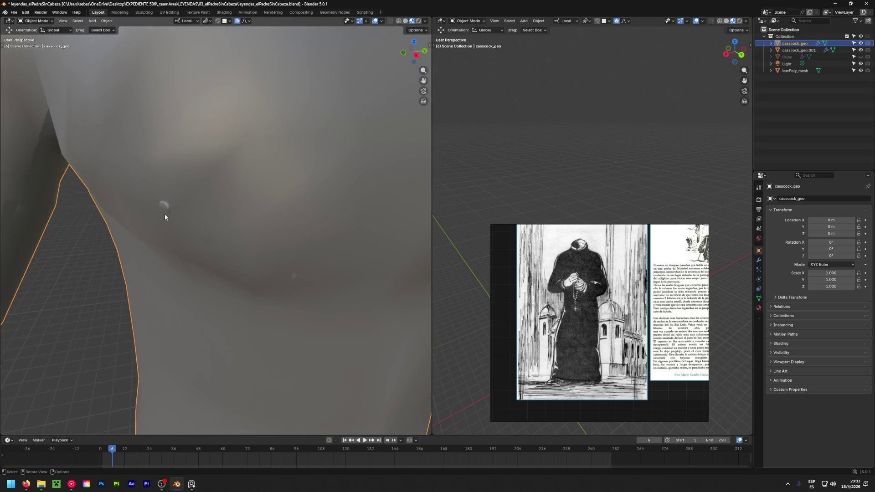
Switch to plain solid shading, enter Edit Mode and select a vertex below the chest
click(406, 21)
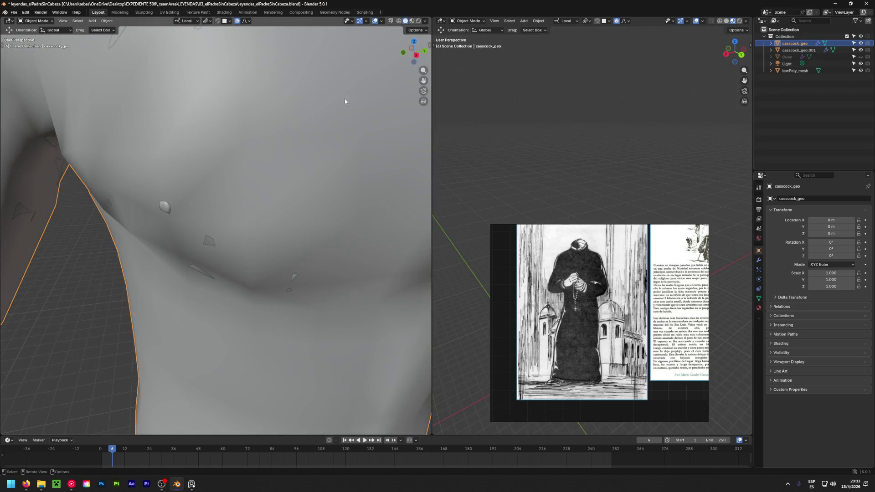
key(Tab)
scroll(213, 246, up, 2)
mouse_move(212, 246)
middle_down()
mouse_move(236, 276)
mouse_move(248, 370)
middle_up()
scroll(254, 215, down, 3)
scroll(235, 182, down, 2)
middle_drag(235, 181, 280, 295)
click(251, 233)
Proportionally move the area below the chest, brush-select more vertices and reshape them again
key(Escape)
key(g)
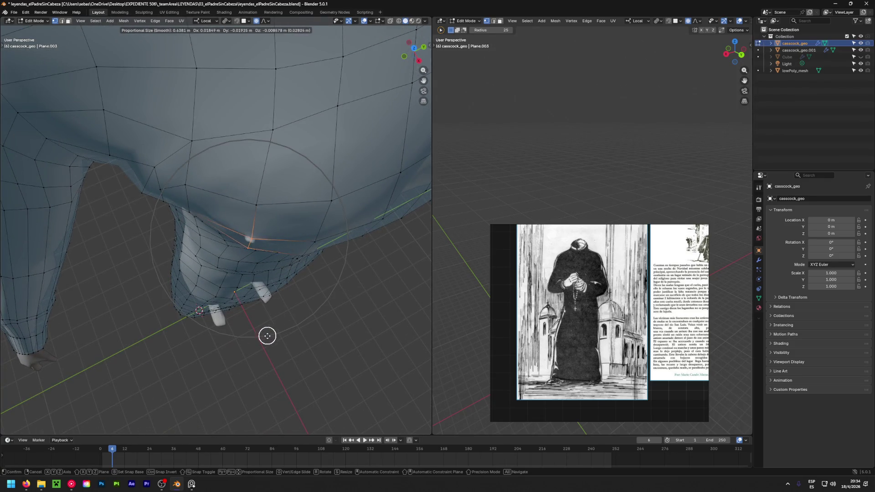
click(273, 349)
mouse_move(312, 352)
middle_down()
mouse_move(287, 307)
mouse_move(245, 299)
mouse_move(217, 272)
mouse_move(209, 223)
middle_up()
key(c)
drag(189, 240, 172, 230)
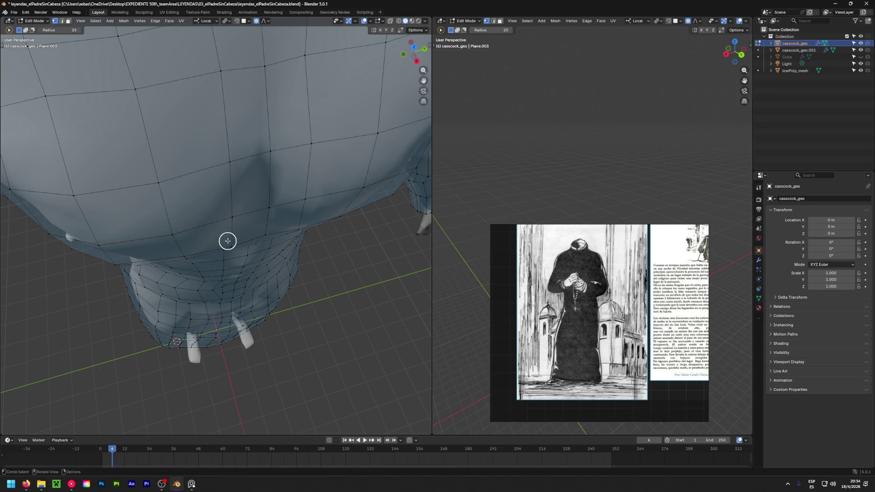
mouse_move(226, 225)
mouse_down()
mouse_move(181, 234)
mouse_move(215, 230)
mouse_up()
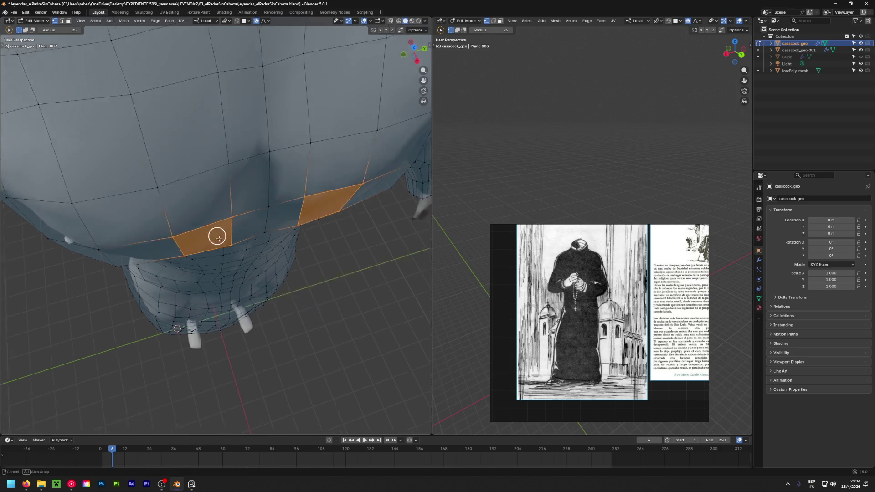
key(g)
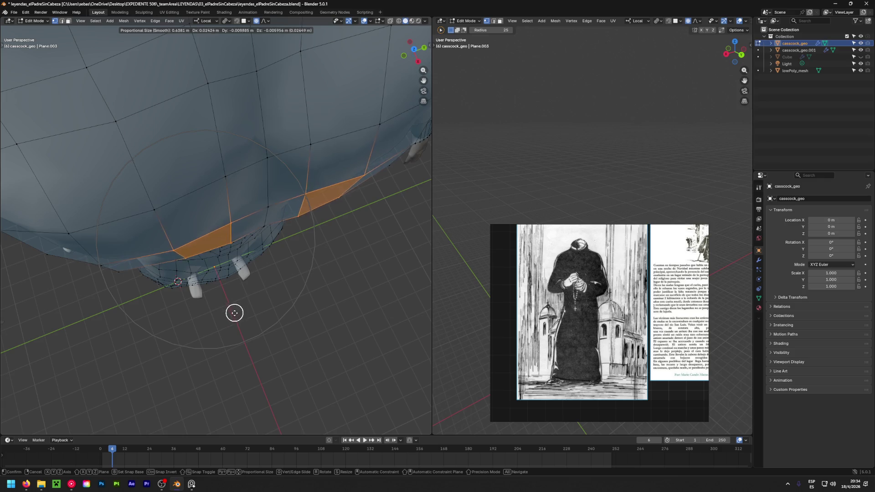
click(231, 320)
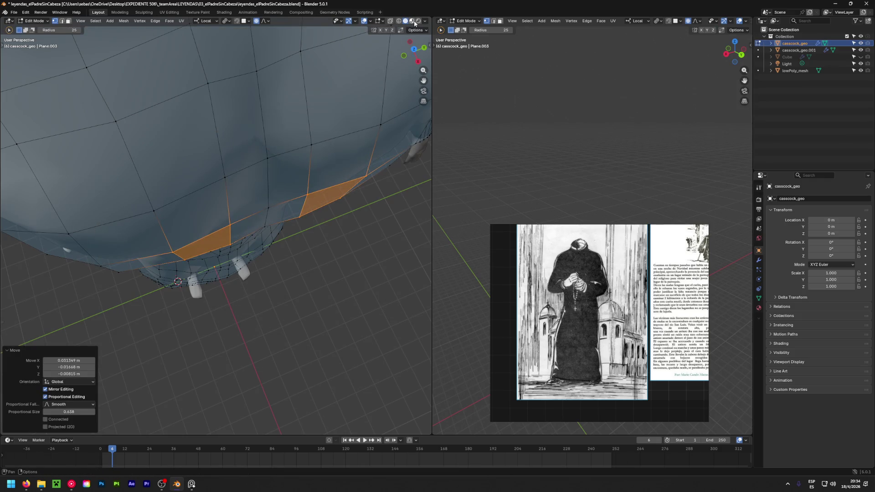
Change the viewport shading, return to Object Mode and bring up the cassock's object context menu
click(414, 23)
middle_drag(197, 313, 253, 174)
key(Tab)
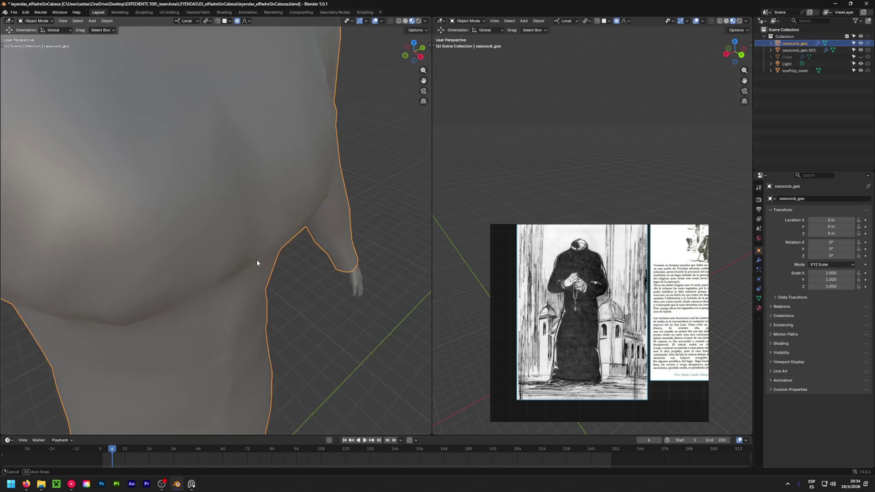
scroll(265, 261, down, 5)
scroll(152, 229, down, 3)
mouse_move(121, 209)
middle_down()
mouse_move(264, 192)
mouse_move(87, 198)
mouse_move(70, 183)
mouse_move(198, 183)
middle_up()
scroll(202, 178, down, 2)
right_click(189, 160)
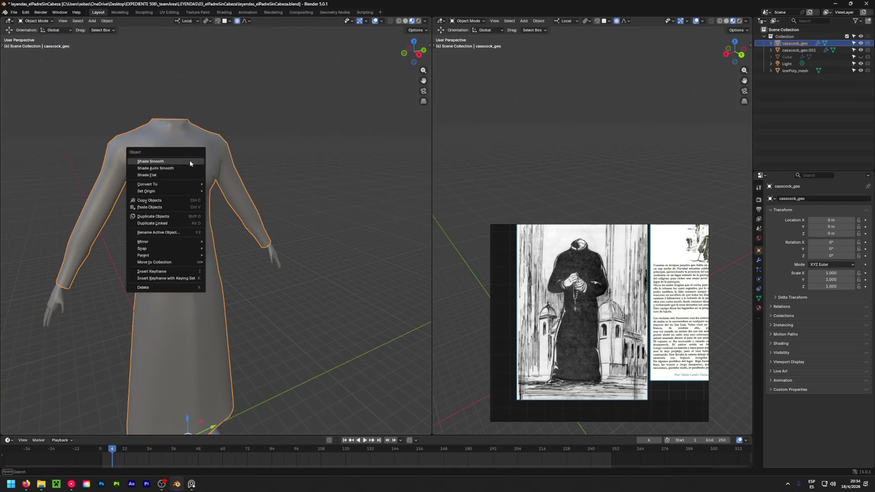
Apply Shade Smooth to the cassock, review it from several angles, then make the cuffs object active
click(189, 160)
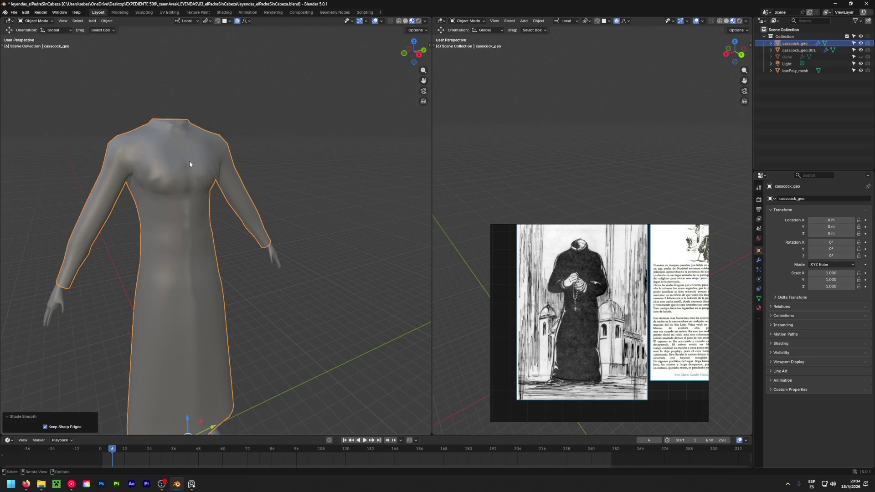
mouse_move(227, 225)
middle_down()
mouse_move(155, 233)
mouse_move(189, 208)
mouse_move(181, 172)
mouse_move(239, 199)
middle_up()
click(247, 130)
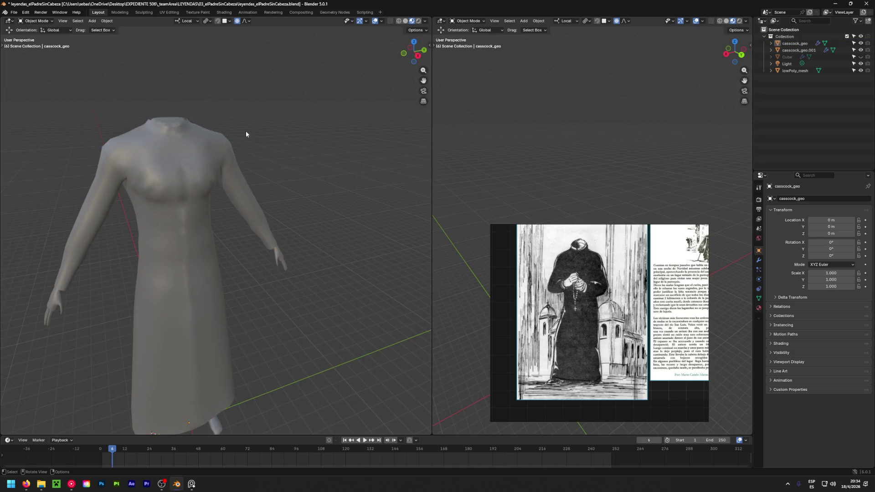
middle_drag(246, 134, 201, 205)
mouse_move(126, 211)
middle_down()
mouse_move(203, 203)
mouse_move(46, 205)
mouse_move(330, 197)
mouse_move(212, 195)
mouse_move(316, 207)
mouse_move(176, 190)
mouse_move(266, 251)
mouse_move(266, 219)
mouse_move(256, 209)
middle_up()
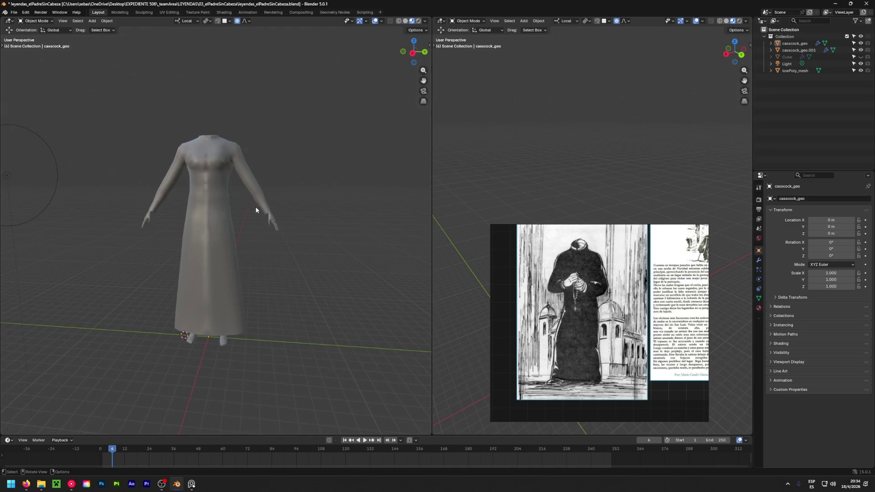
mouse_move(274, 294)
middle_down()
mouse_move(30, 283)
mouse_move(367, 285)
mouse_move(209, 296)
mouse_move(304, 296)
middle_up()
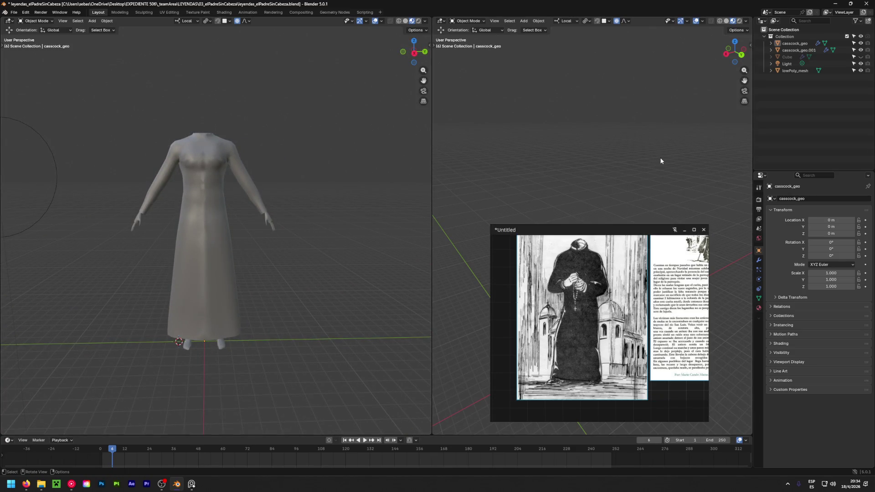
click(796, 51)
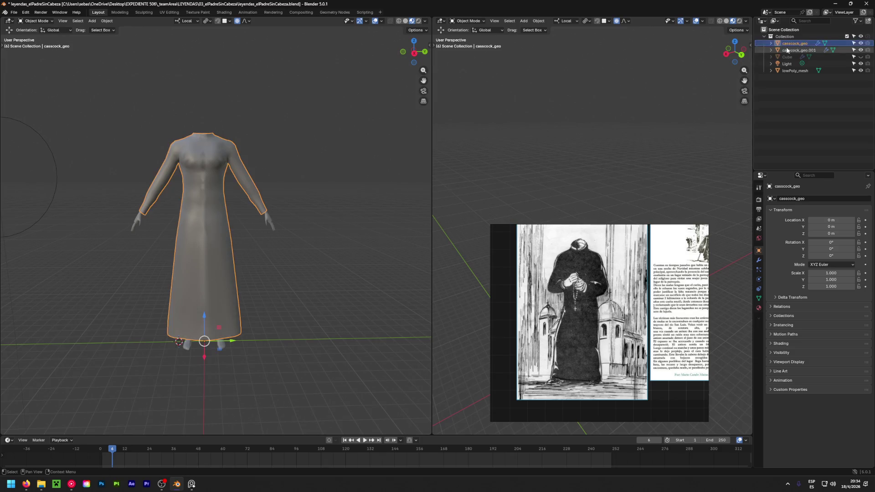
middle_drag(351, 189, 228, 253)
scroll(227, 254, up, 8)
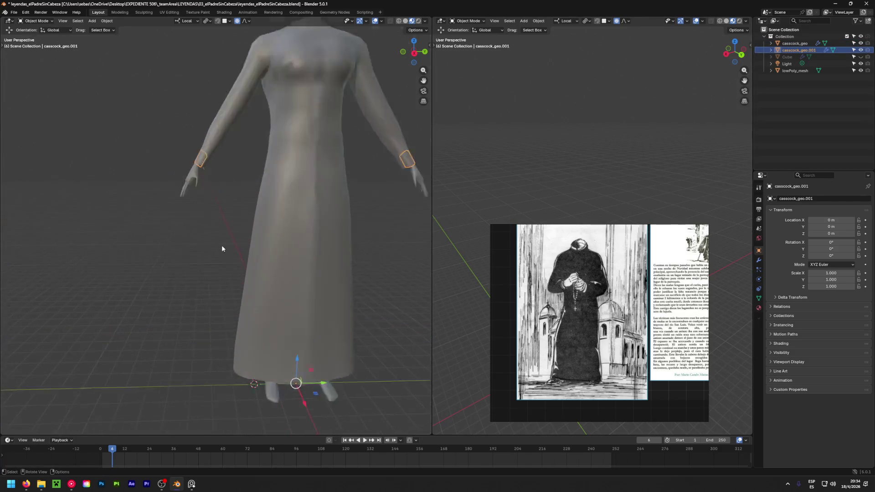
middle_drag(185, 88, 168, 246)
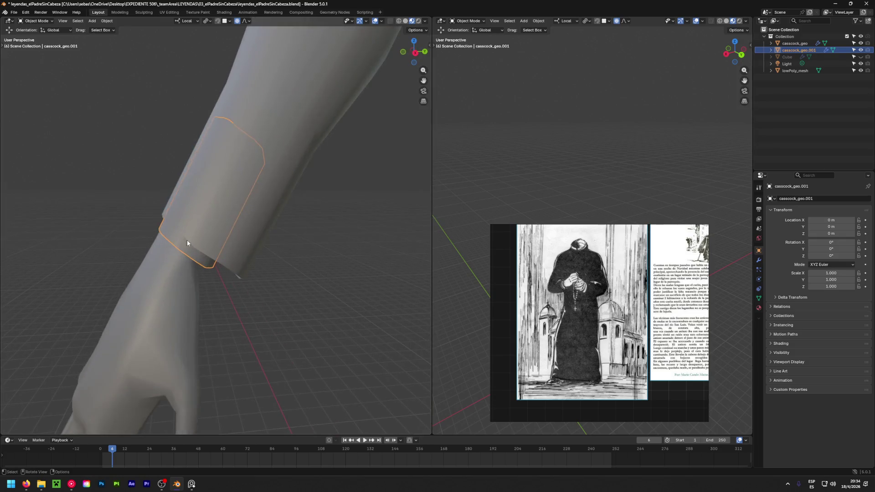
scroll(186, 240, up, 3)
scroll(255, 239, down, 5)
mouse_move(255, 239)
middle_down()
mouse_move(288, 283)
mouse_move(229, 258)
middle_up()
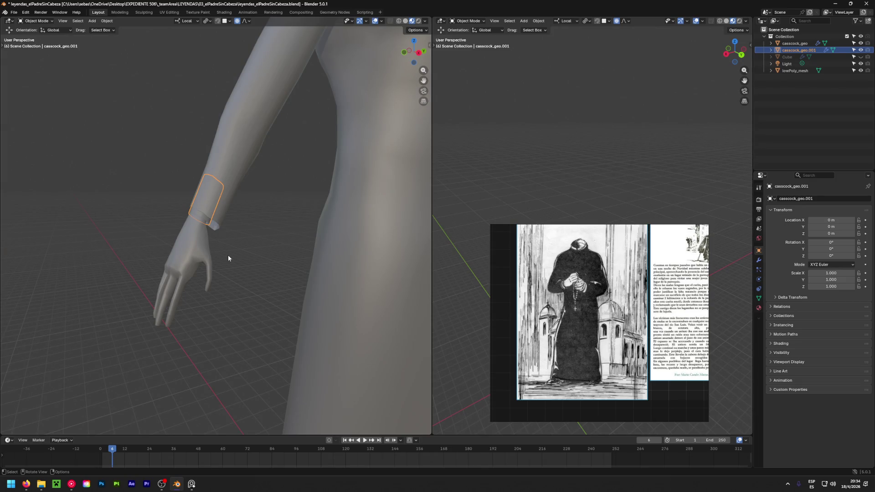
scroll(227, 255, down, 5)
scroll(269, 266, down, 3)
mouse_move(240, 270)
middle_down()
mouse_move(229, 262)
mouse_move(266, 141)
middle_up()
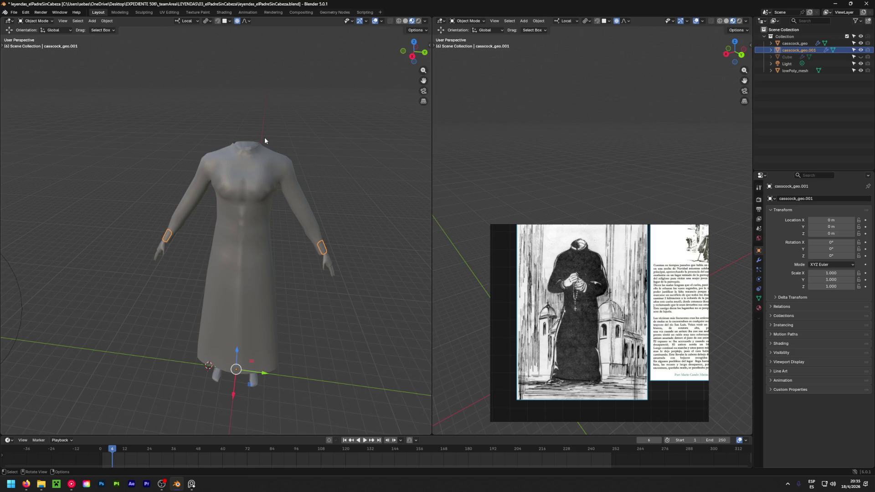
mouse_move(265, 141)
middle_down()
mouse_move(221, 219)
mouse_move(363, 209)
mouse_move(206, 196)
mouse_move(248, 183)
mouse_move(283, 229)
mouse_move(203, 246)
mouse_move(287, 210)
mouse_move(195, 186)
mouse_move(162, 163)
mouse_move(374, 180)
mouse_move(266, 185)
mouse_move(245, 228)
middle_up()
scroll(247, 181, down, 3)
scroll(288, 210, up, 3)
scroll(244, 225, up, 2)
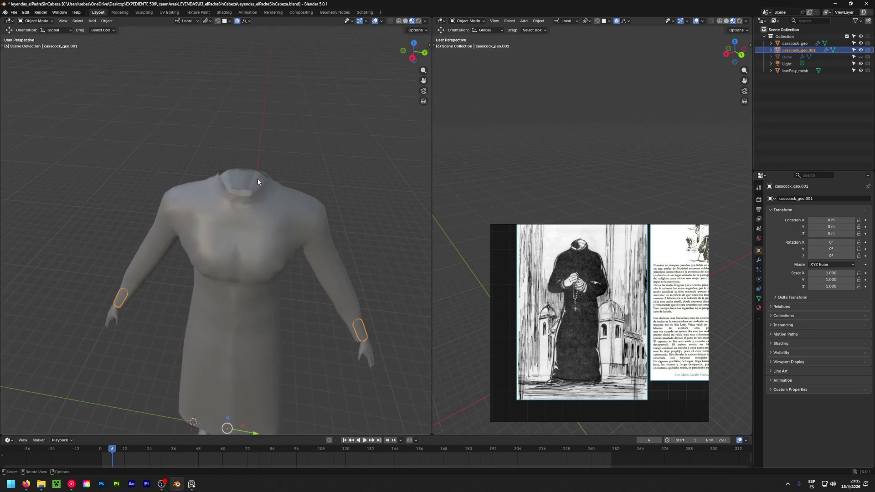
scroll(258, 178, up, 3)
mouse_move(272, 193)
middle_down()
mouse_move(107, 225)
mouse_move(32, 192)
mouse_move(252, 206)
middle_up()
click(283, 197)
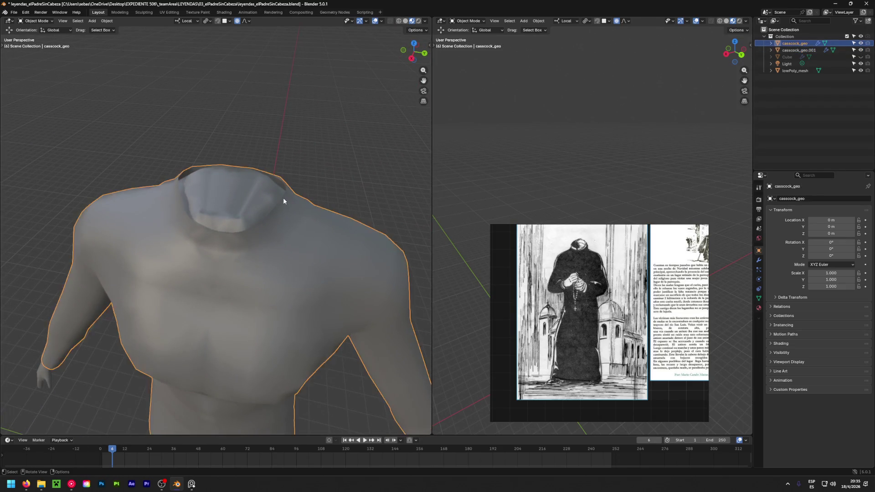
Select the ring of faces around the cassock's neck opening in Edit Mode
key(Tab)
key(alt+a)
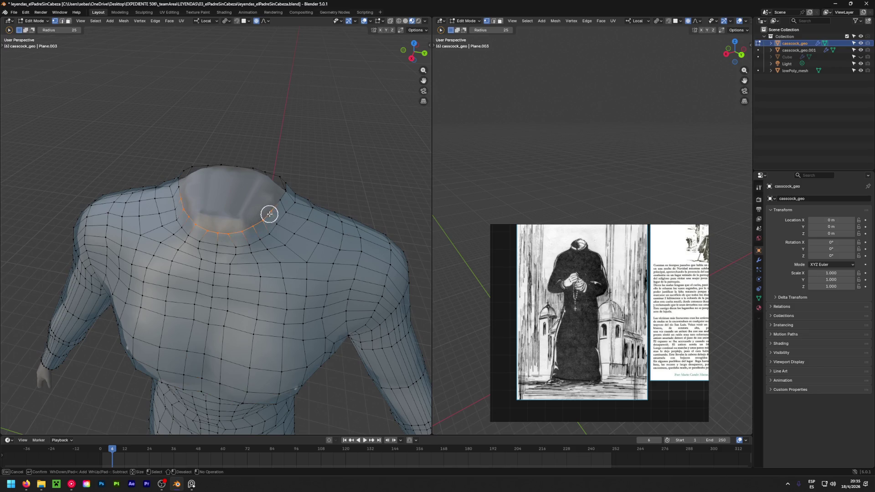
key(3)
alt+click(236, 230)
alt+shift+click(275, 180)
key(h)
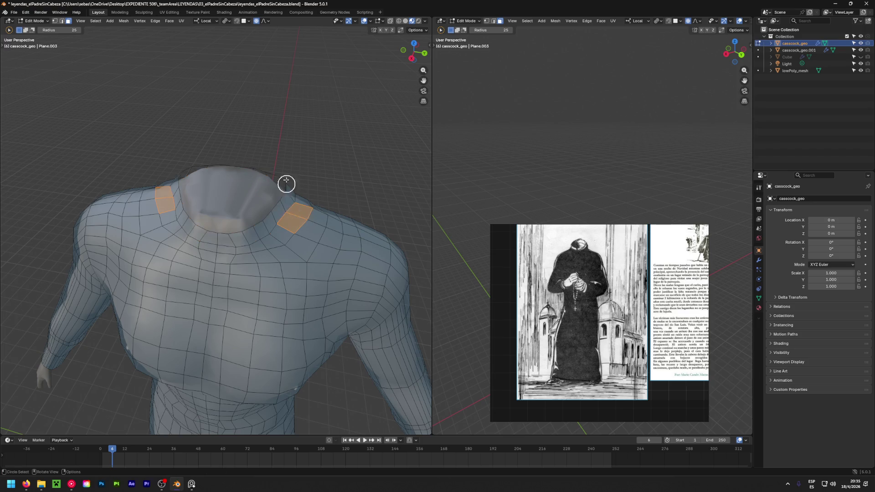
middle_drag(288, 191, 143, 131)
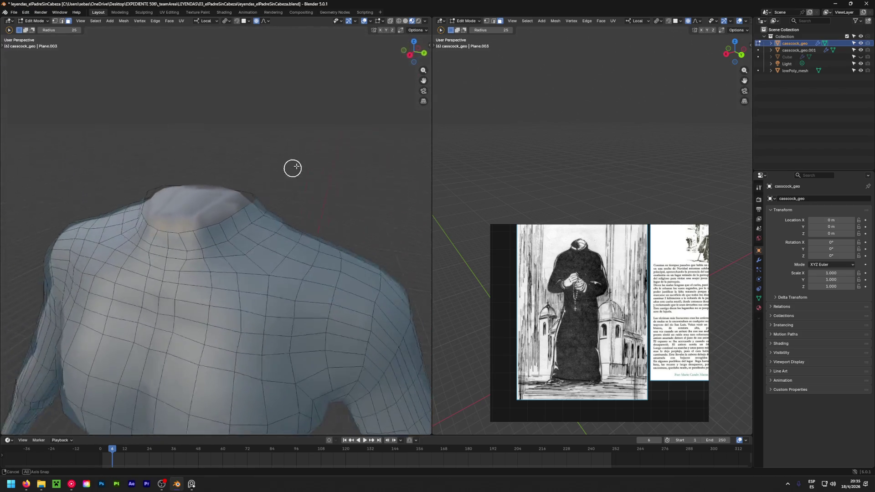
middle_drag(159, 182, 215, 217)
drag(215, 217, 234, 191)
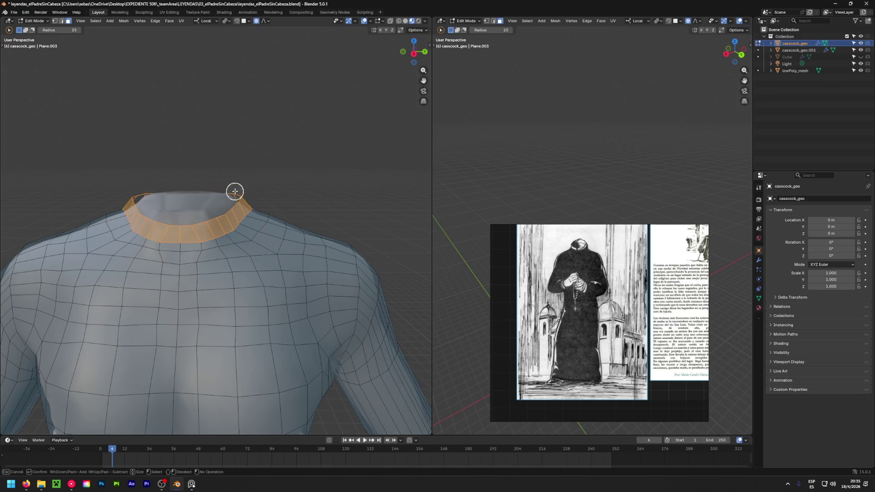
middle_drag(205, 195, 138, 184)
drag(80, 219, 115, 209)
middle_drag(116, 209, 196, 248)
Duplicate the neck face loop in place and separate it into its own object, casscock_geo.002
key(shift+d)
right_click(201, 250)
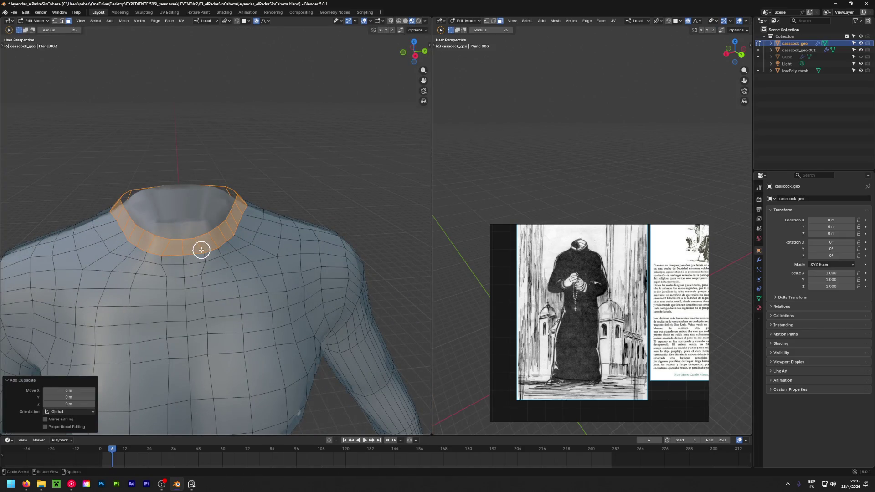
key(p)
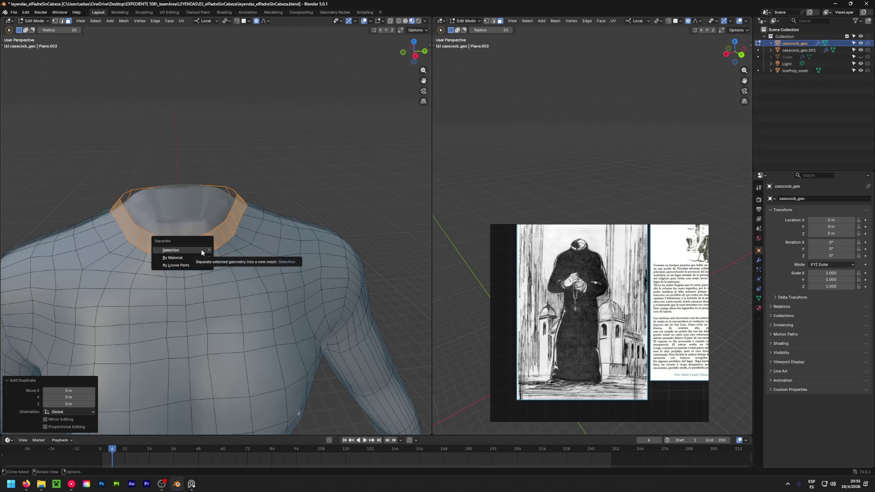
click(201, 249)
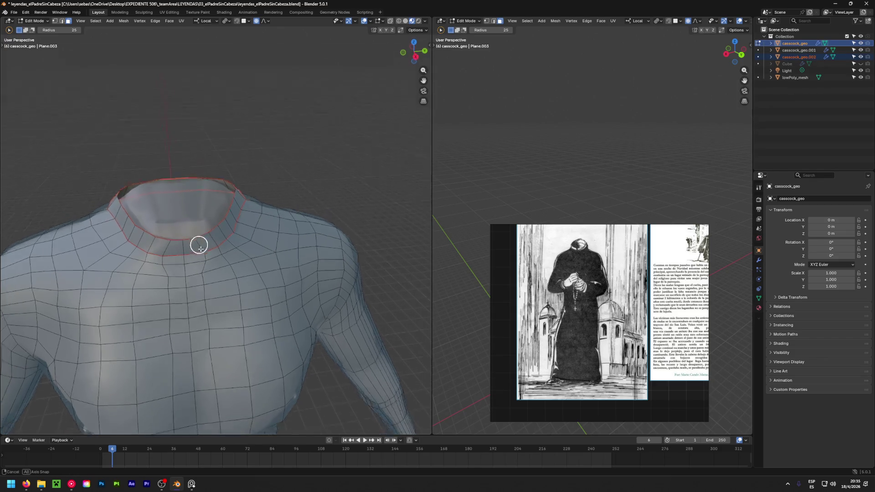
Briefly hide the cassock body to check the separated collar ring
middle_drag(184, 241, 319, 342)
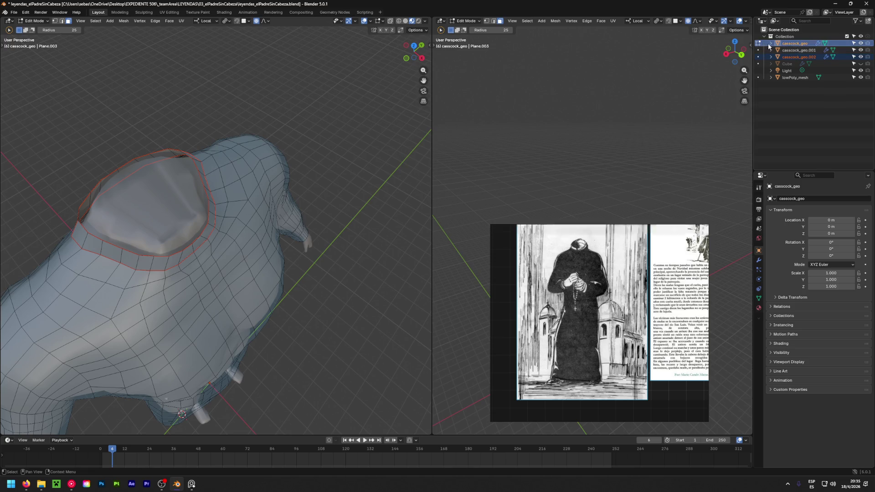
click(860, 43)
click(860, 43)
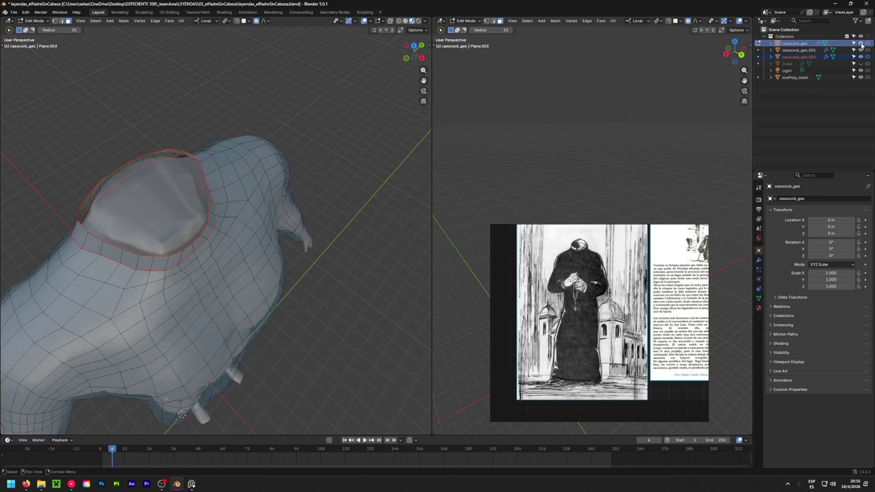
click(855, 51)
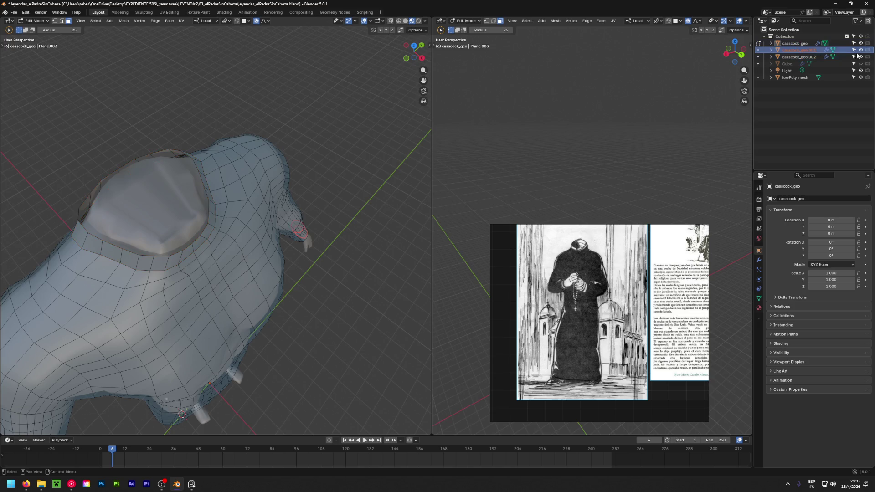
Edit the new collar object and rescale the whole ring with proportional falloff, ending at about 0.964
click(860, 49)
click(800, 57)
click(758, 57)
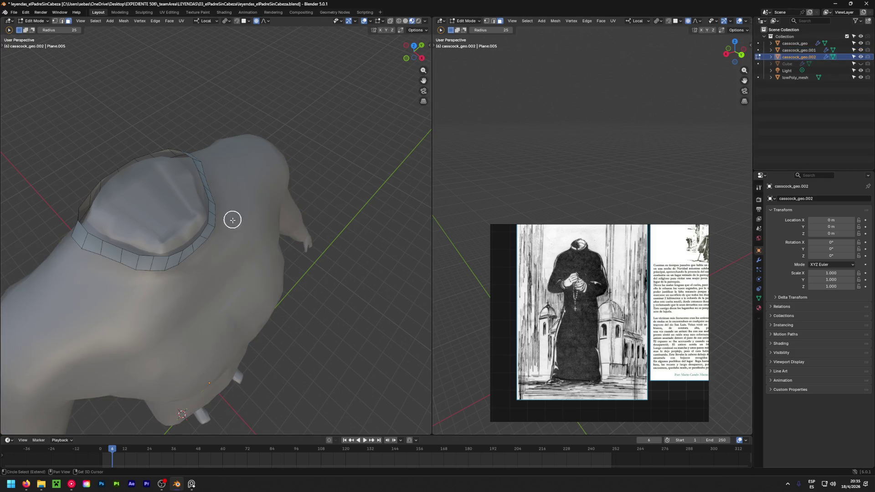
middle_drag(234, 216, 307, 236)
key(a)
key(s)
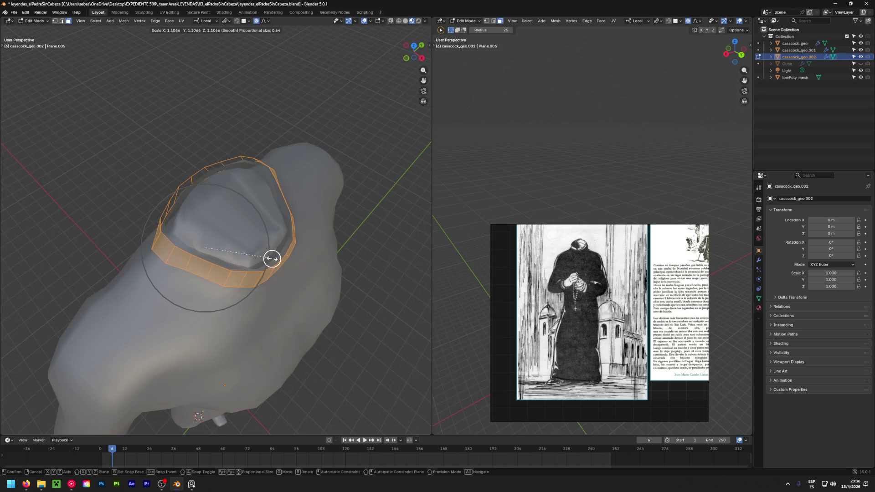
click(261, 254)
mouse_move(262, 253)
middle_down()
mouse_move(231, 245)
mouse_move(282, 255)
middle_up()
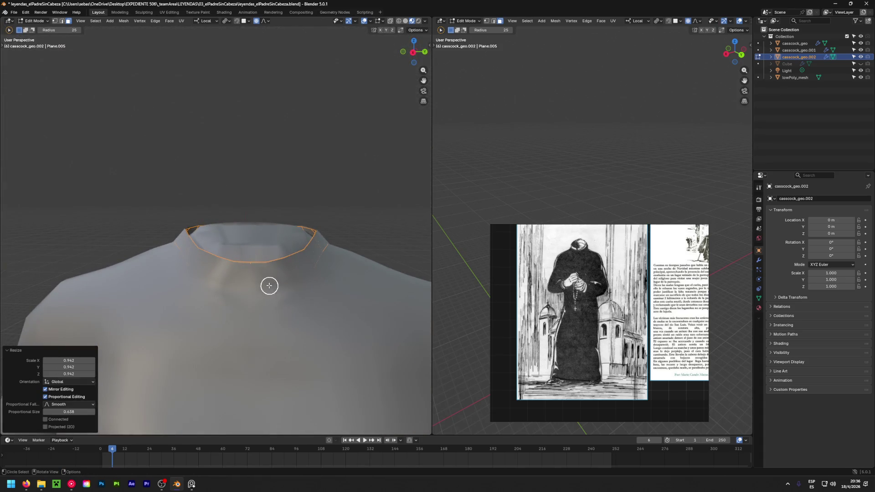
middle_drag(269, 286, 255, 259)
key(s)
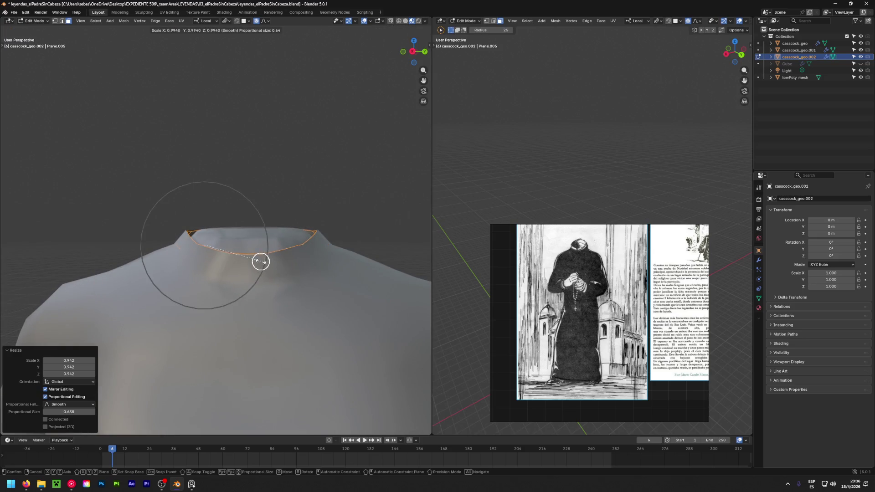
click(243, 255)
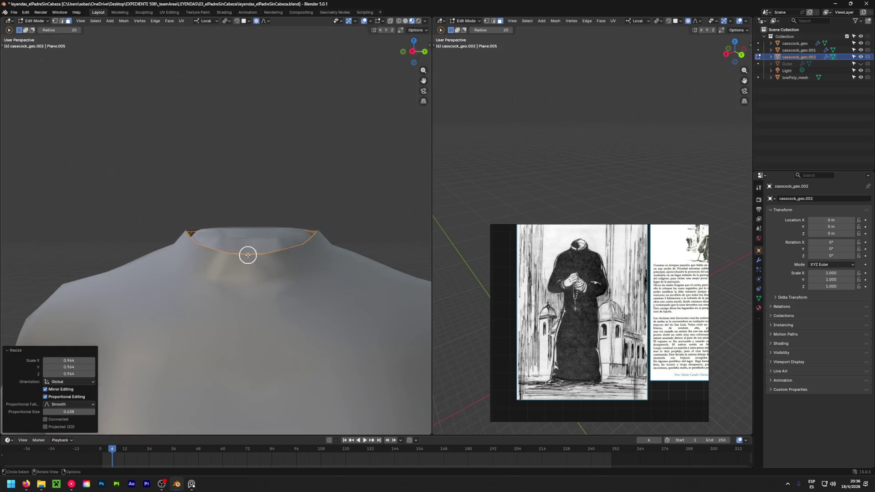
key(g)
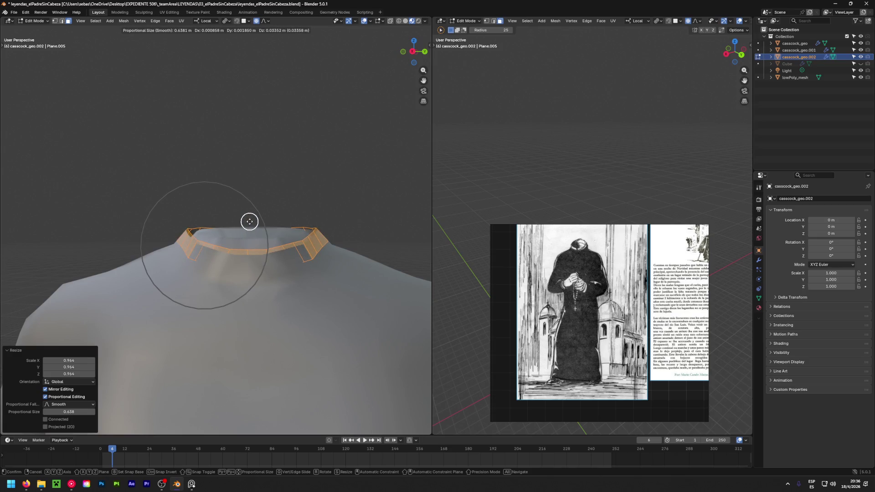
key(Escape)
key(alt+a)
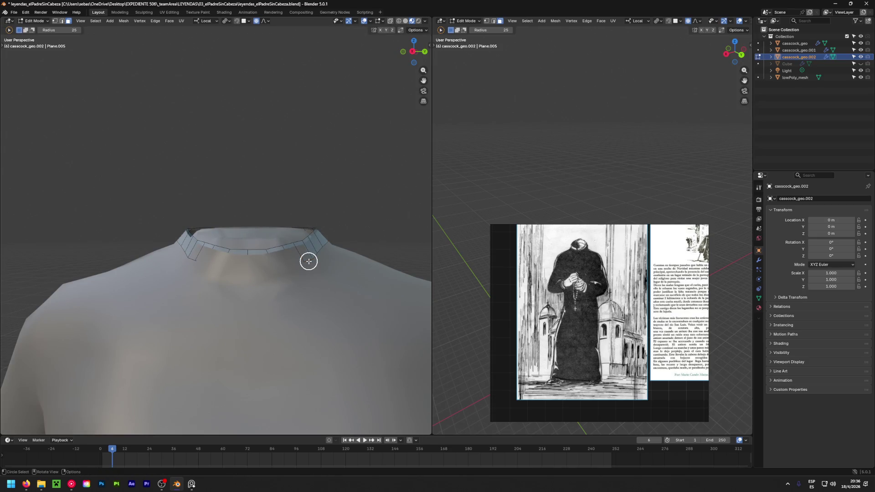
Scale the collar's neck edge loop twice with proportional falloff
alt+click(311, 259)
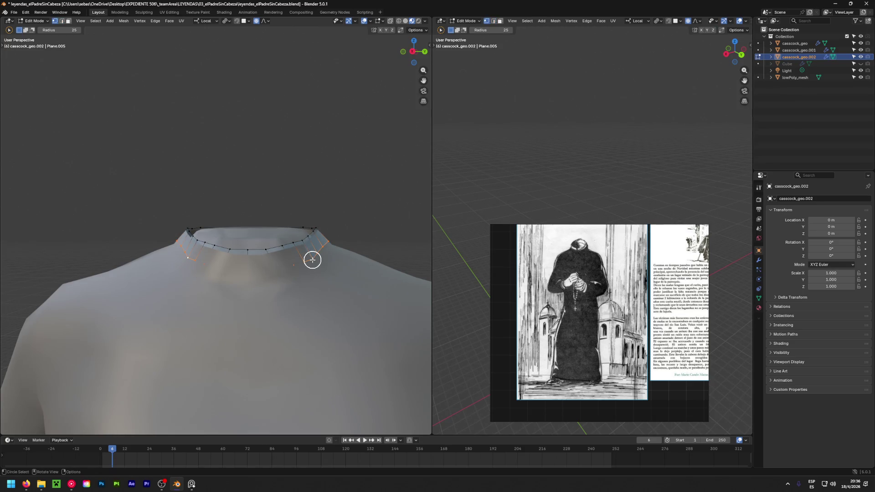
key(s)
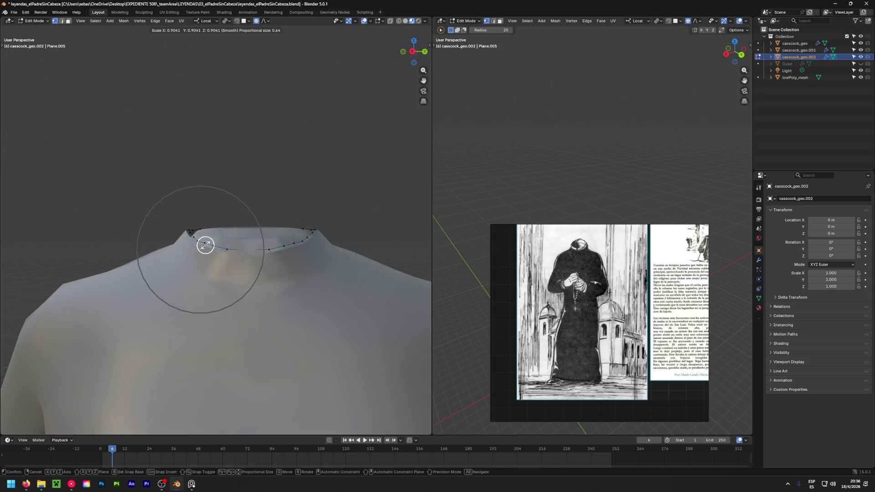
click(205, 244)
mouse_move(244, 247)
middle_down()
mouse_move(233, 61)
mouse_move(244, 109)
middle_up()
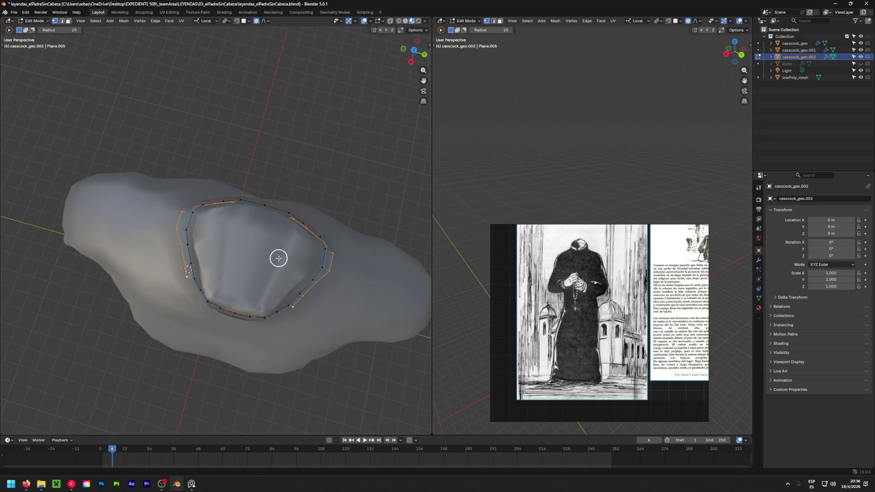
key(s)
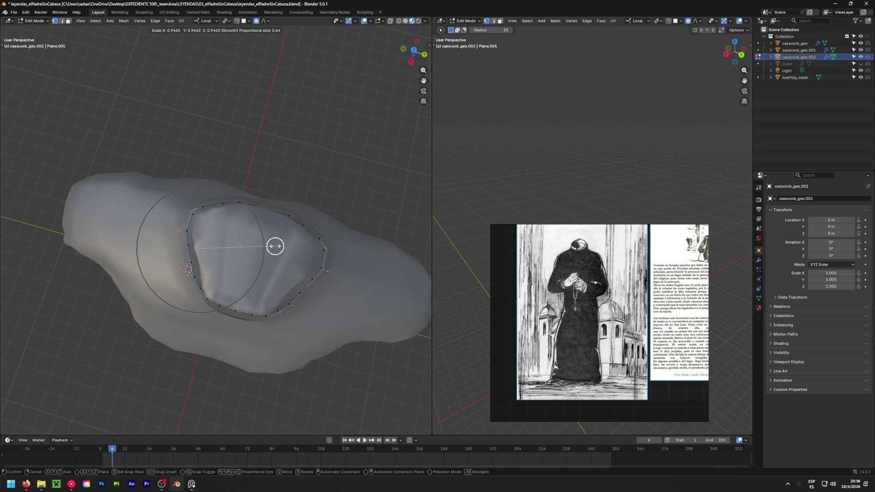
click(276, 240)
Turn off proportional editing and shrink the neck loop to 0.73
click(255, 21)
key(c)
key(s)
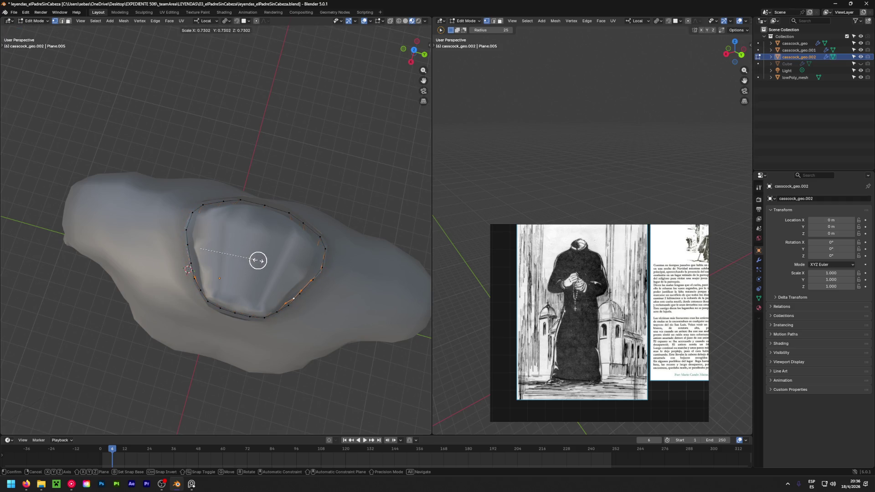
click(257, 259)
middle_drag(262, 294, 274, 76)
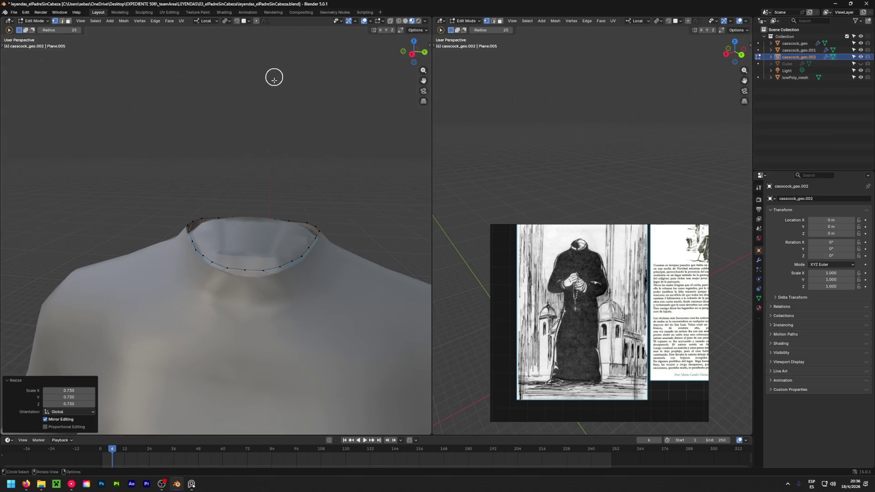
mouse_move(265, 267)
middle_down()
mouse_move(187, 351)
mouse_move(203, 385)
mouse_move(178, 318)
mouse_move(228, 348)
mouse_move(363, 201)
mouse_move(151, 210)
mouse_move(278, 213)
mouse_move(296, 204)
middle_up()
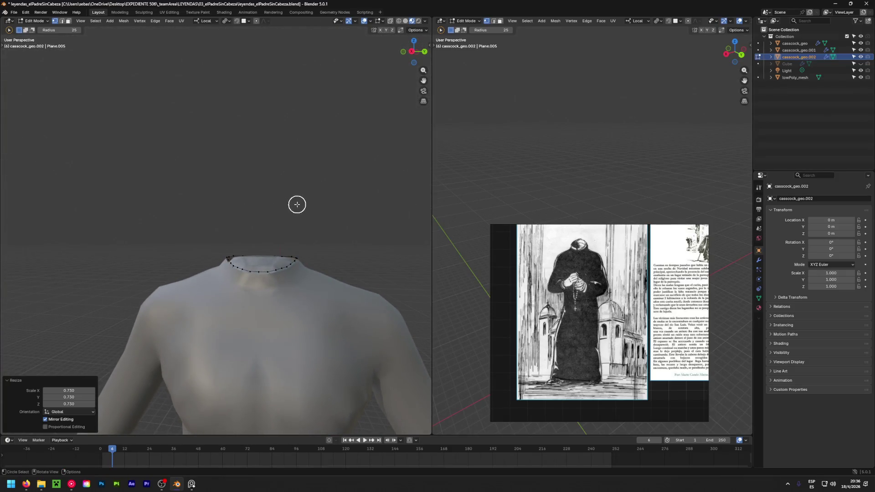
scroll(254, 274, up, 3)
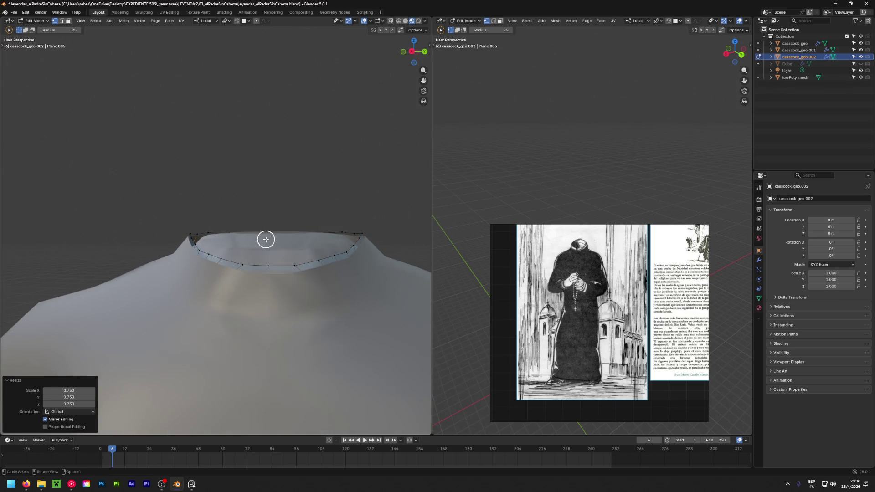
Extrude the neck-opening edge loop upward into a collar band
alt+click(268, 265)
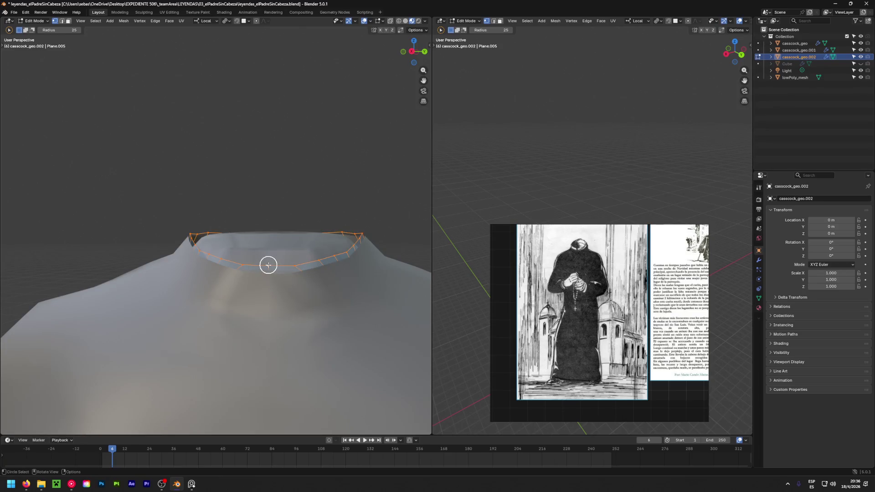
key(e)
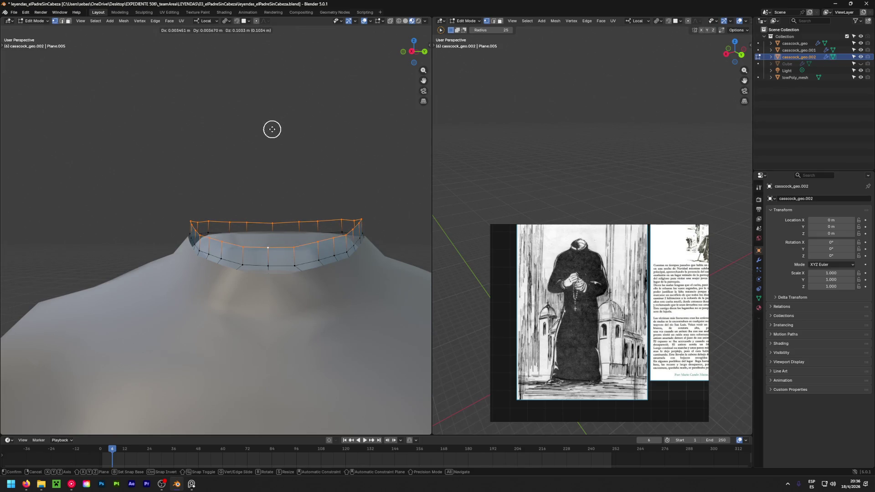
click(273, 109)
middle_drag(361, 223, 174, 279)
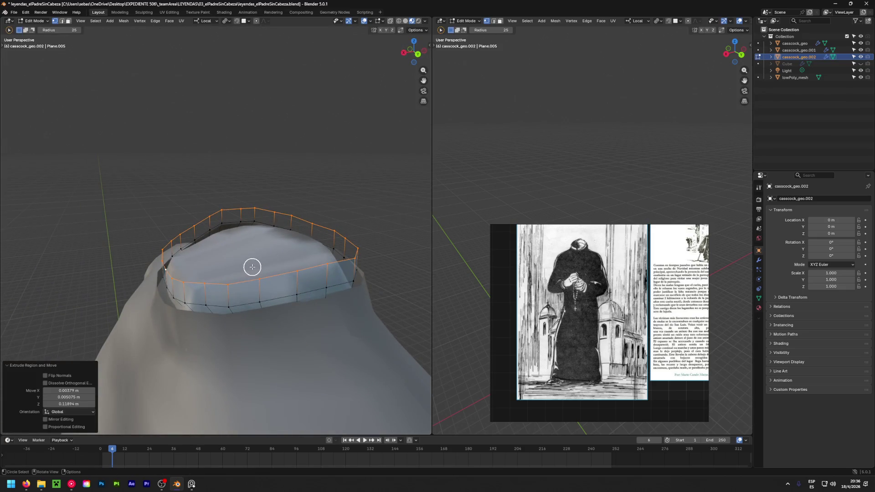
middle_drag(260, 263, 235, 380)
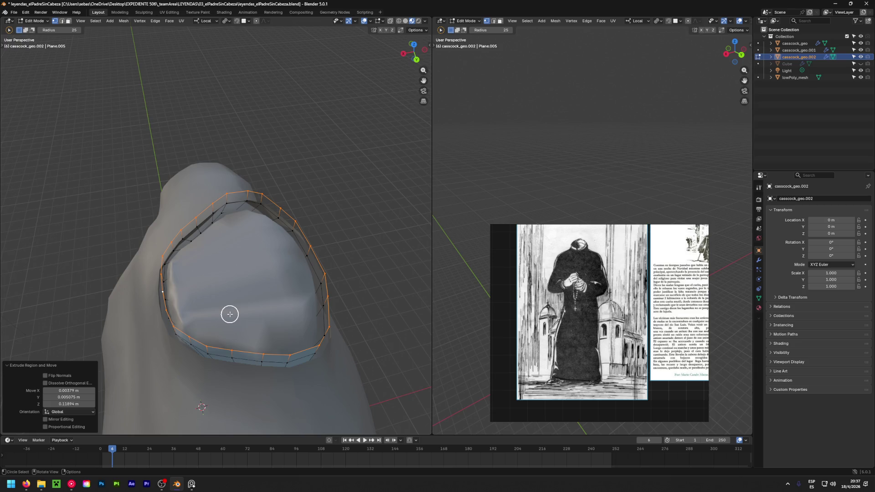
Grow the selection to the whole band and delete the casscock_geo.002 object
key(a)
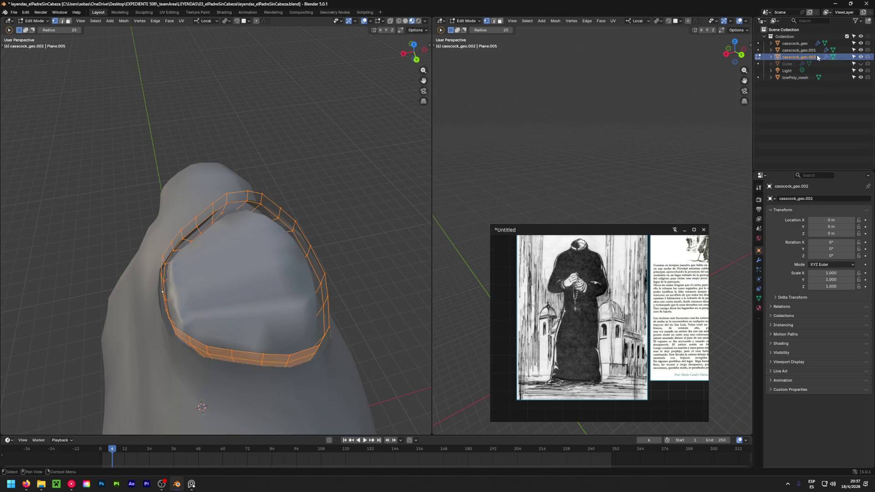
key(x)
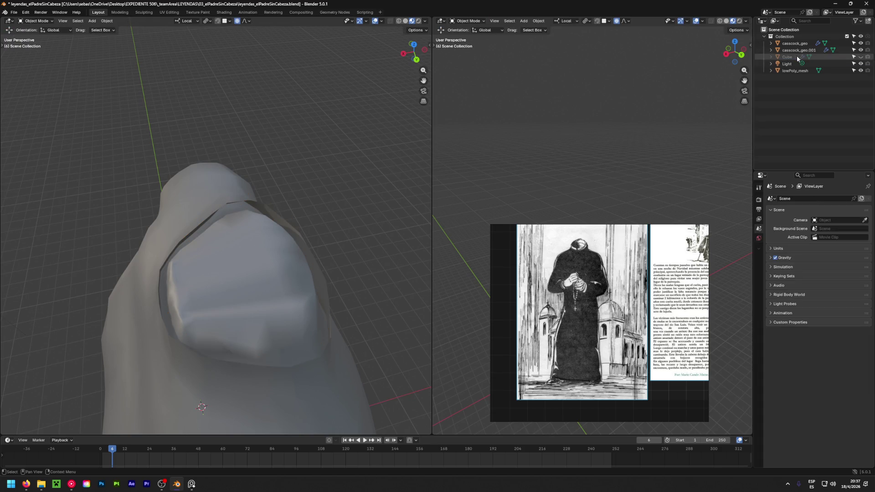
Add a UV sphere to the scene from the Add > Mesh menu
mouse_move(247, 295)
middle_down()
mouse_move(314, 219)
mouse_move(117, 65)
middle_up()
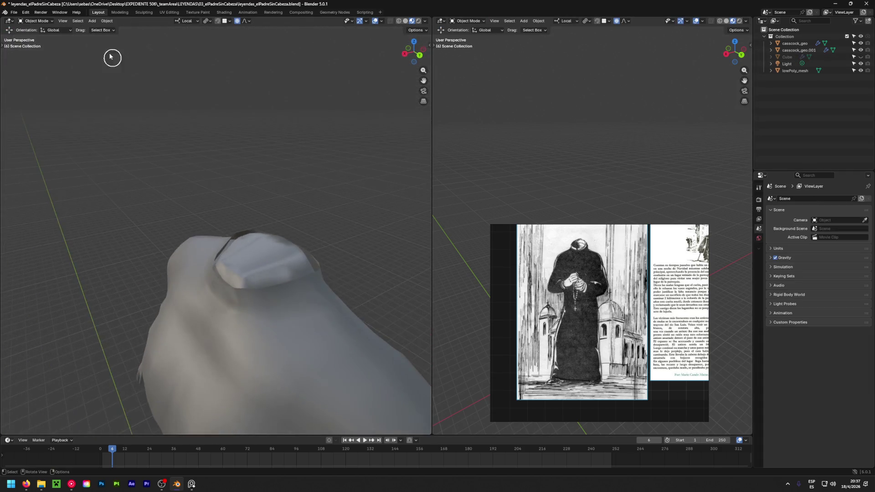
click(94, 21)
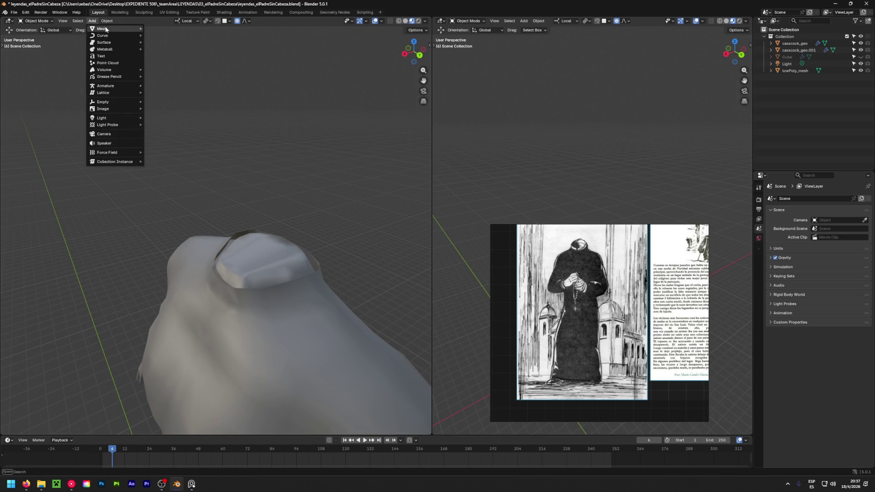
mouse_move(101, 28)
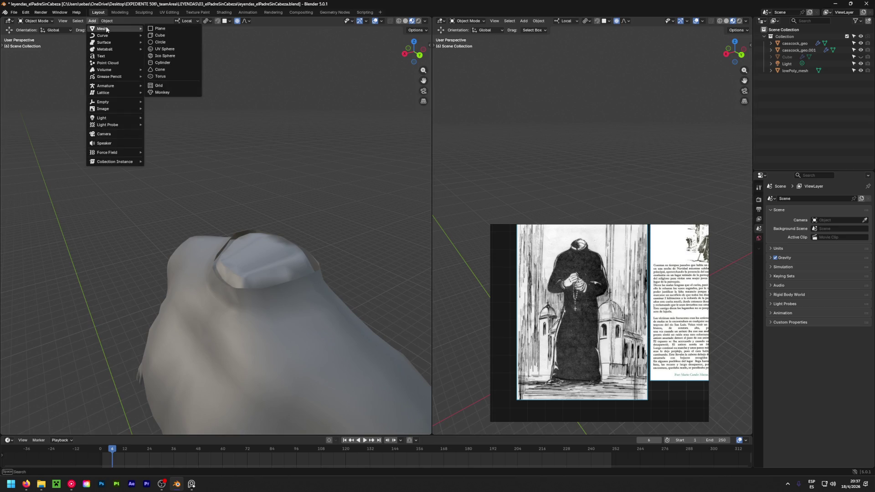
click(78, 20)
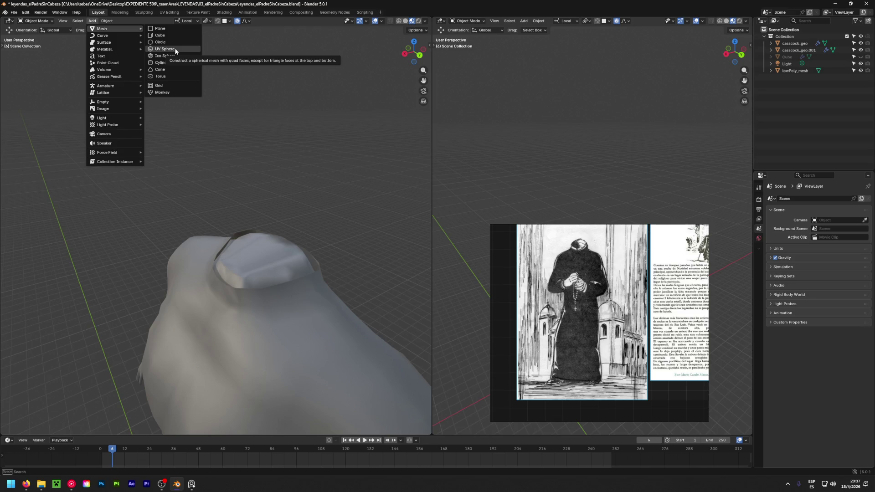
click(175, 51)
scroll(196, 133, down, 5)
scroll(210, 233, down, 3)
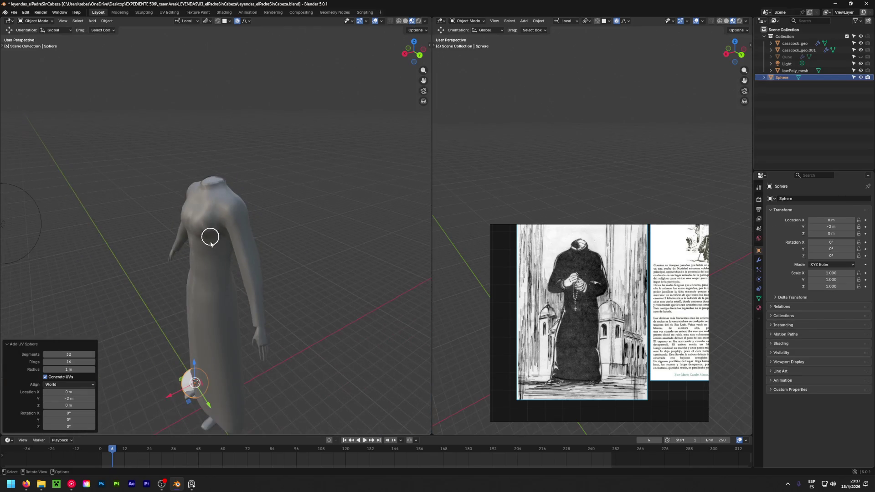
Raise the sphere high above the figure to Z 17.023 m, view it from the right and enter Edit Mode
drag(194, 366, 210, 131)
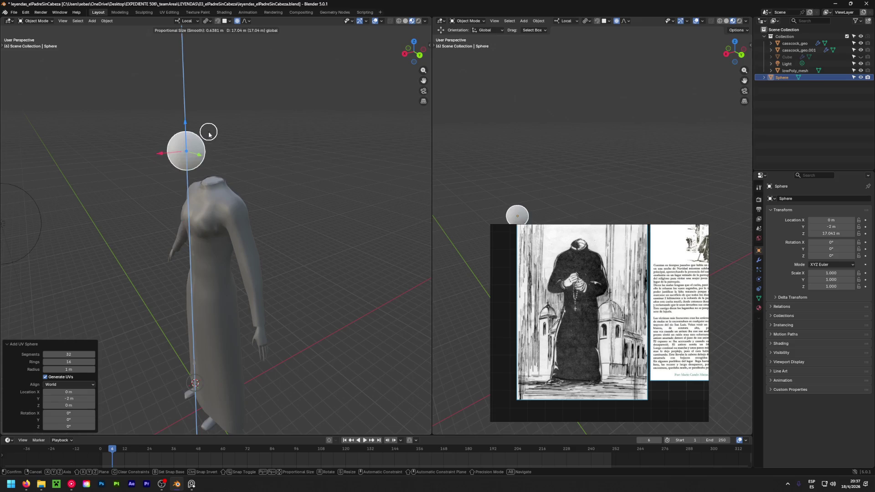
middle_drag(209, 130, 241, 238)
mouse_move(183, 159)
middle_down()
mouse_move(147, 142)
mouse_move(156, 145)
middle_up()
key(Tab)
scroll(159, 140, up, 3)
scroll(195, 127, up, 2)
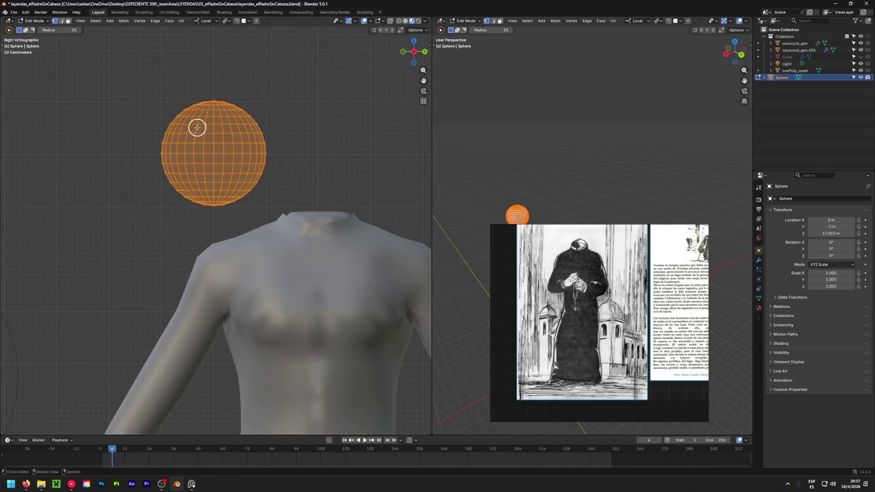
scroll(130, 110, up, 2)
With X-ray display on, select the sphere's upper and lower face bands
key(alt+a)
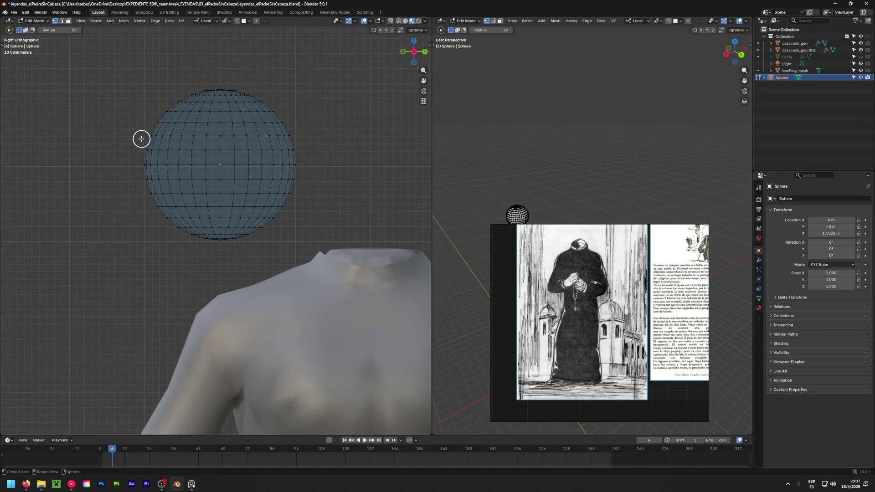
key(alt+z)
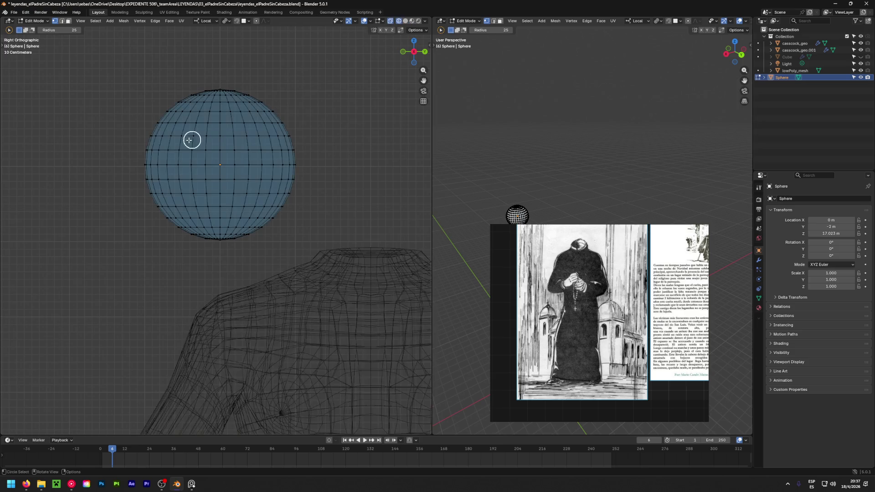
drag(141, 137, 247, 130)
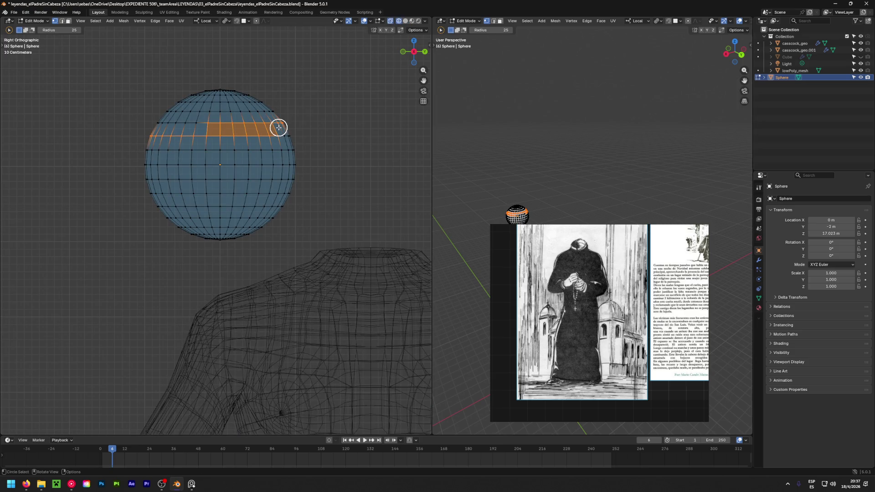
middle_drag(246, 130, 149, 136)
mouse_move(150, 135)
mouse_down()
mouse_move(287, 135)
mouse_move(241, 116)
mouse_move(156, 128)
mouse_move(219, 102)
mouse_move(272, 96)
mouse_up()
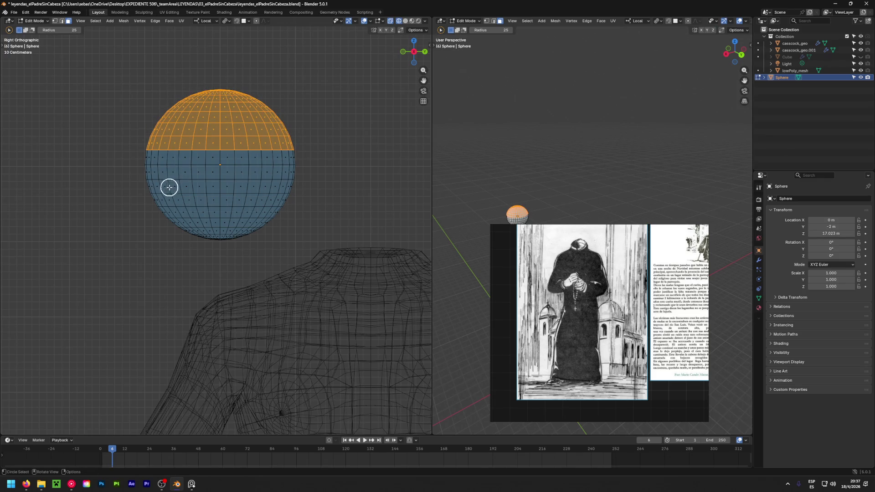
mouse_move(143, 192)
mouse_down()
mouse_move(289, 191)
mouse_move(166, 209)
mouse_move(254, 238)
mouse_move(185, 219)
mouse_move(254, 238)
mouse_move(188, 231)
mouse_up()
Delete the selected faces, leaving only a thin middle ring of the sphere
key(x)
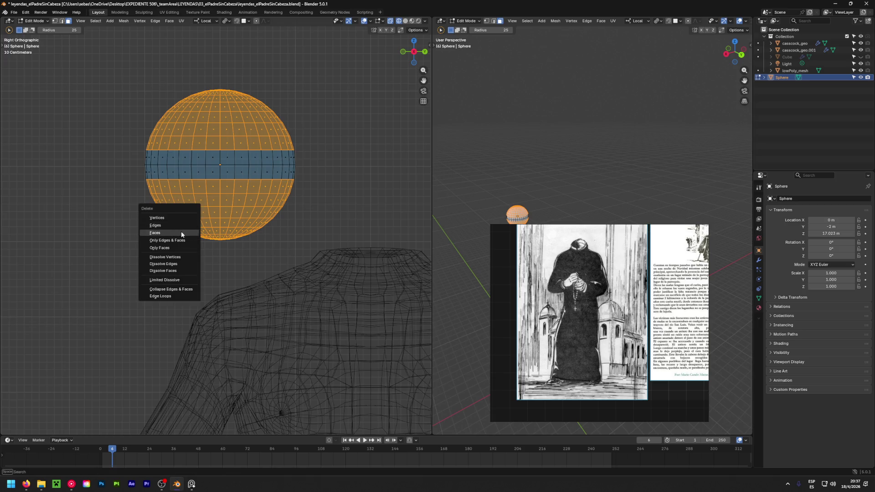
click(182, 233)
mouse_move(180, 231)
middle_down()
mouse_move(281, 166)
mouse_move(202, 275)
mouse_move(259, 241)
mouse_move(203, 162)
mouse_move(279, 107)
mouse_move(253, 146)
middle_up()
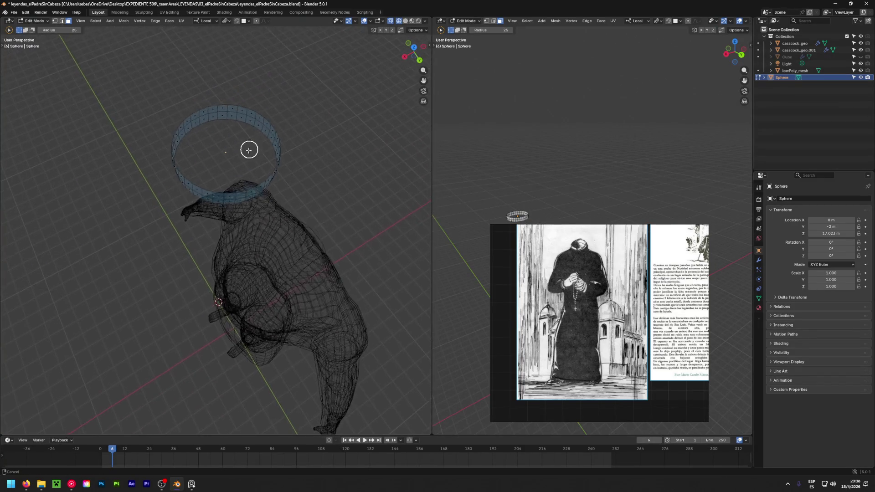
scroll(239, 146, up, 2)
Extrude the ring's faces and scale the extrusion inward to 0.918
middle_drag(216, 205, 254, 162)
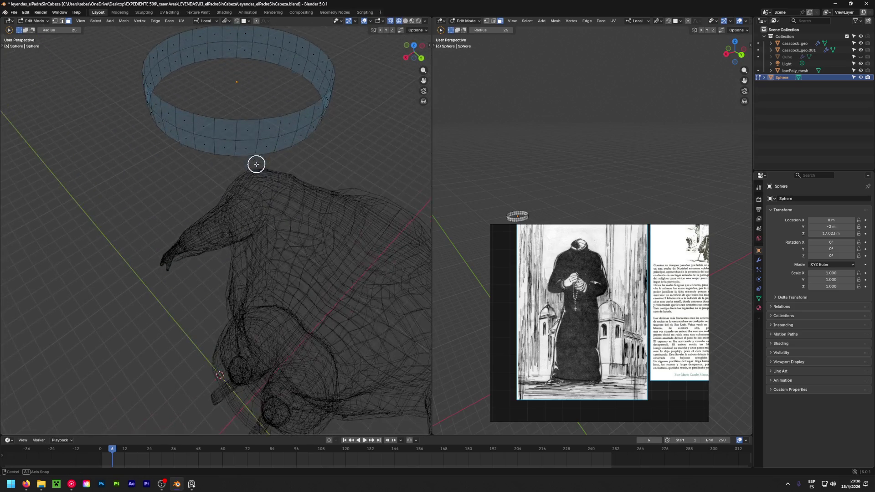
alt+click(257, 49)
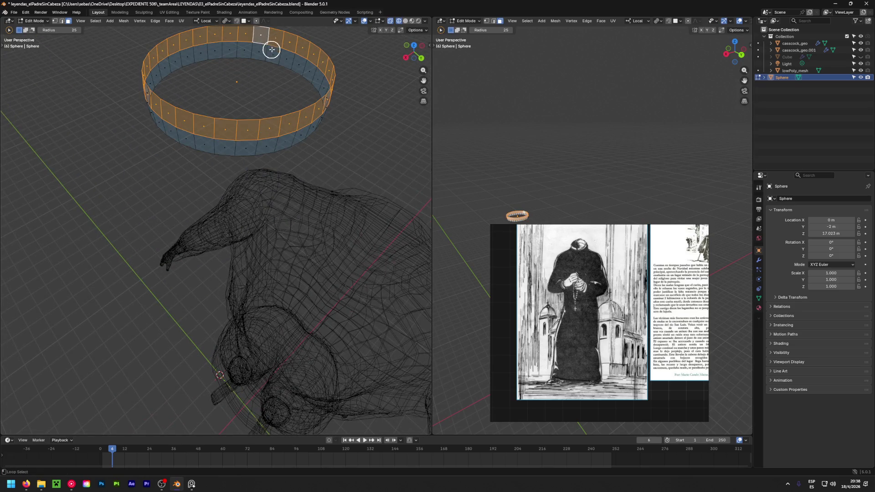
alt+shift+click(274, 52)
middle_drag(275, 55, 221, 140)
key(e)
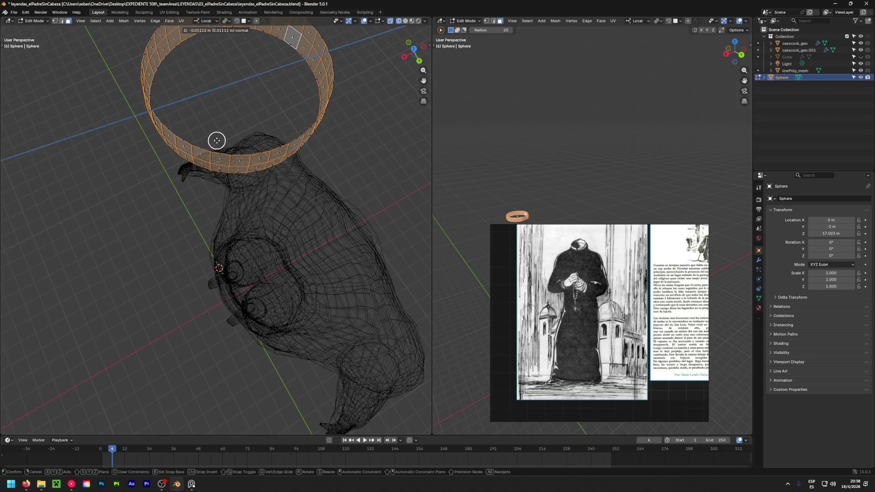
click(180, 140)
key(ctrl+z)
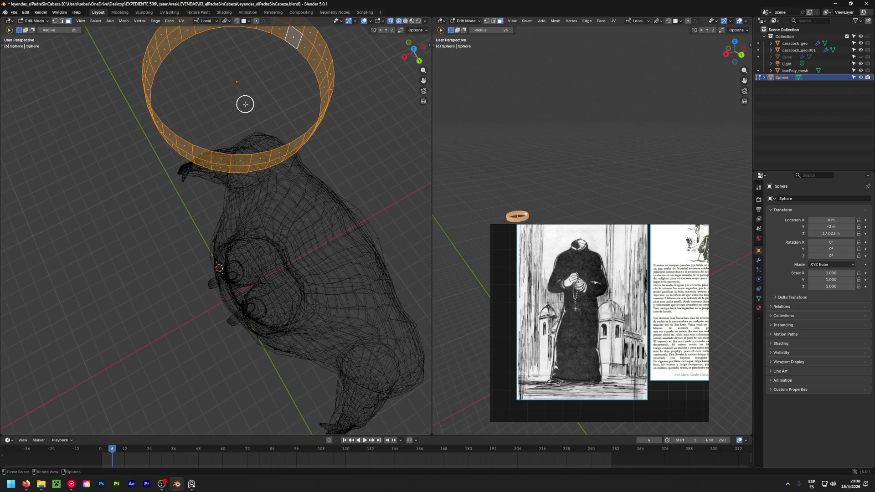
middle_drag(244, 104, 247, 150)
key(e)
key(s)
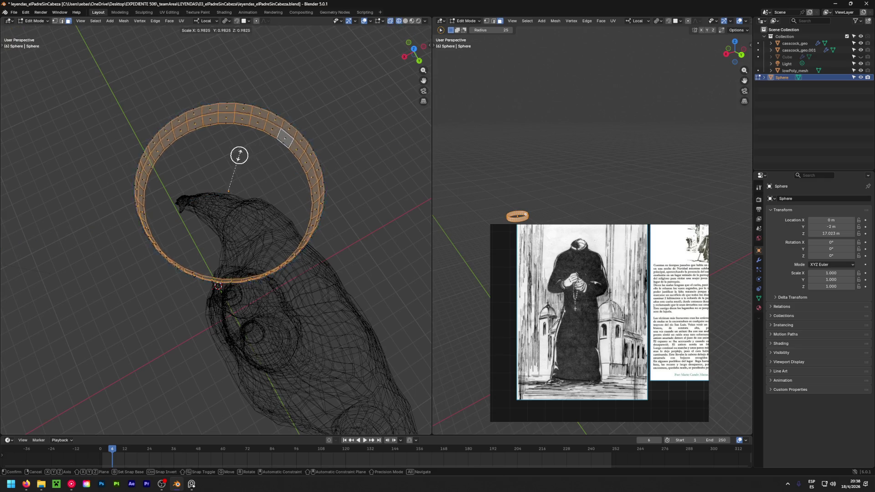
click(219, 177)
middle_drag(219, 177, 361, 103)
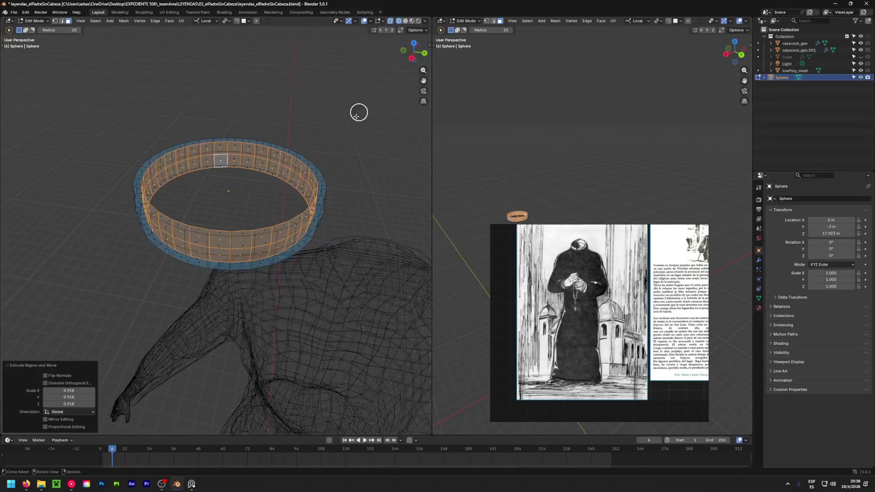
key(alt+a)
scroll(353, 169, up, 5)
Inspect the ring, then undo back and remove the stray Sphere object from the scene
mouse_move(353, 168)
middle_down()
mouse_move(393, 126)
mouse_move(343, 147)
middle_up()
mouse_move(281, 164)
middle_down()
mouse_move(174, 209)
mouse_move(33, 215)
middle_up()
scroll(326, 199, down, 2)
mouse_move(292, 211)
middle_down()
mouse_move(326, 198)
mouse_move(235, 211)
mouse_move(241, 207)
middle_up()
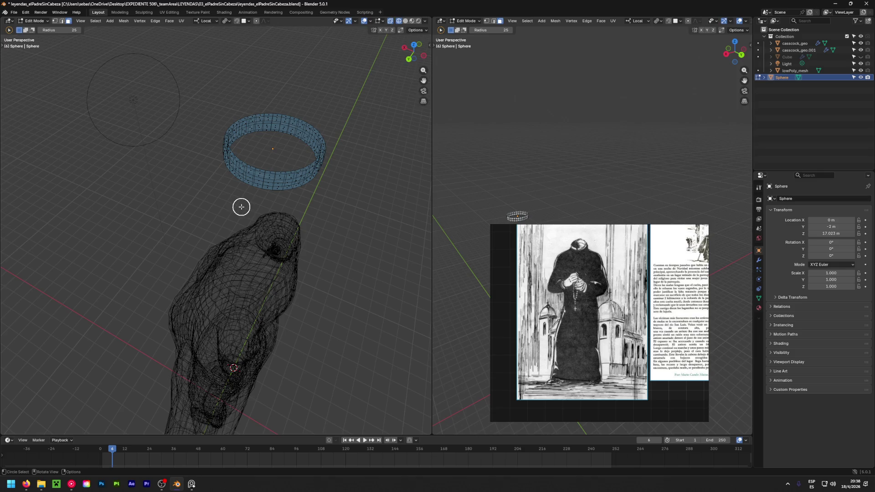
key(a)
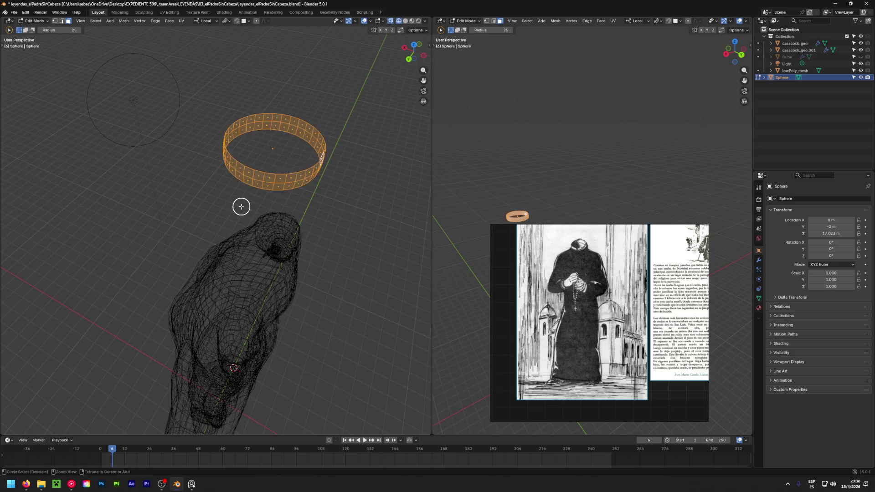
key(alt+a)
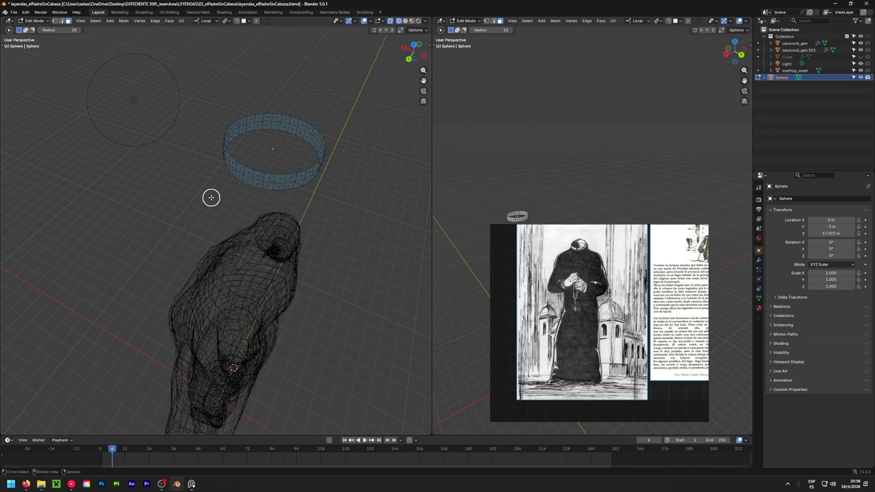
key(ctrl+z)
key(ctrl+z)
key(ctrl+z)
key(ctrl+z)
key(ctrl+z)
key(ctrl+z)
key(ctrl+z)
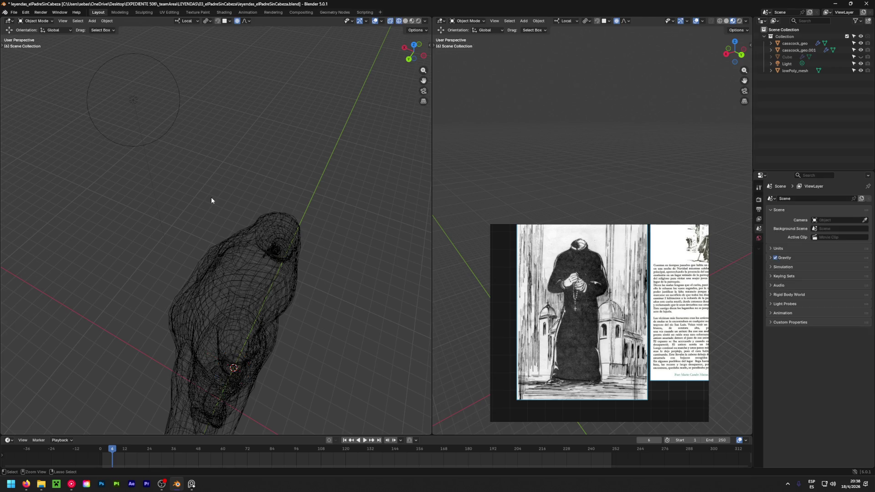
key(ctrl+z)
Extrude the collar's neck loop and scale the new rim inward to 0.797
mouse_move(212, 197)
middle_down()
mouse_move(241, 169)
mouse_move(220, 237)
mouse_move(333, 339)
mouse_move(236, 274)
mouse_move(302, 314)
mouse_move(268, 302)
middle_up()
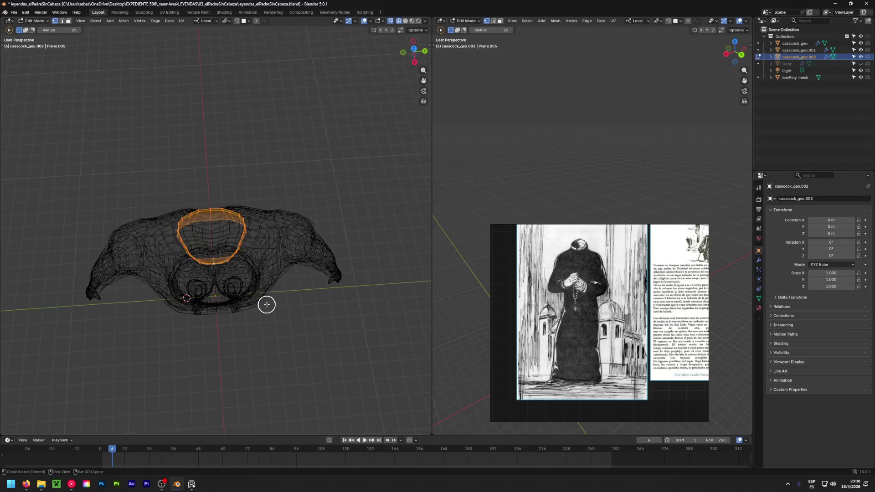
key(s)
key(z)
key(z)
key(z)
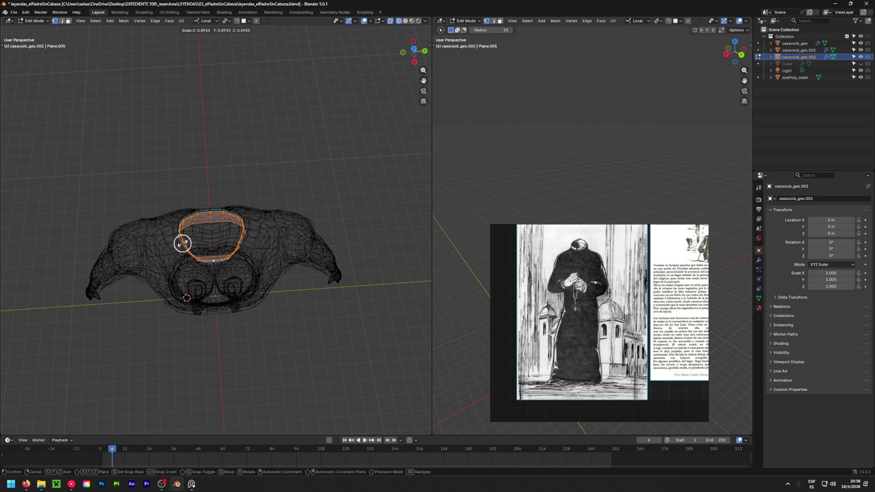
click(124, 214)
scroll(202, 203, up, 2)
scroll(203, 244, up, 3)
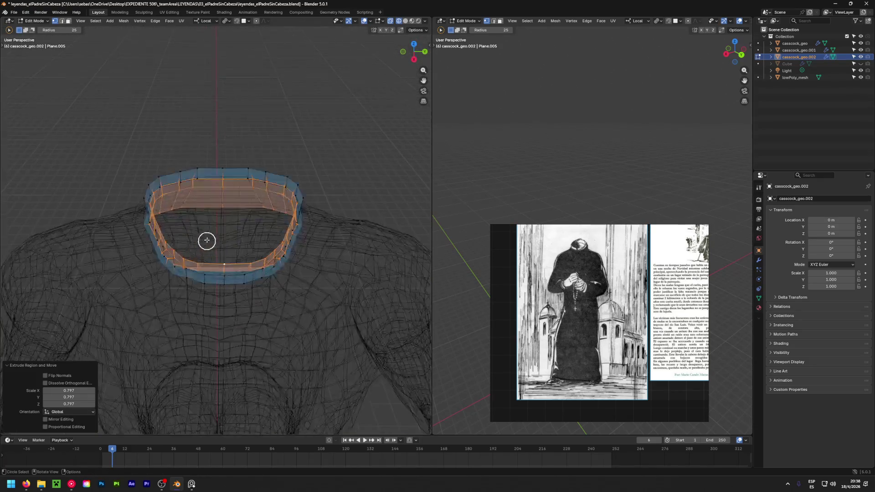
scroll(221, 244, up, 2)
Check the thickened rim in solid shading and return to Object Mode
mouse_move(221, 243)
middle_down()
mouse_move(245, 177)
mouse_move(210, 190)
middle_up()
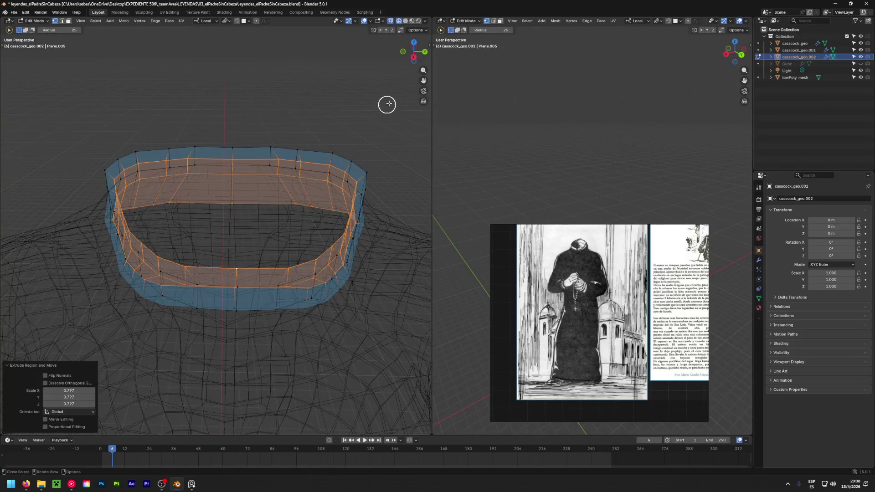
click(411, 20)
scroll(356, 102, down, 5)
scroll(330, 148, up, 2)
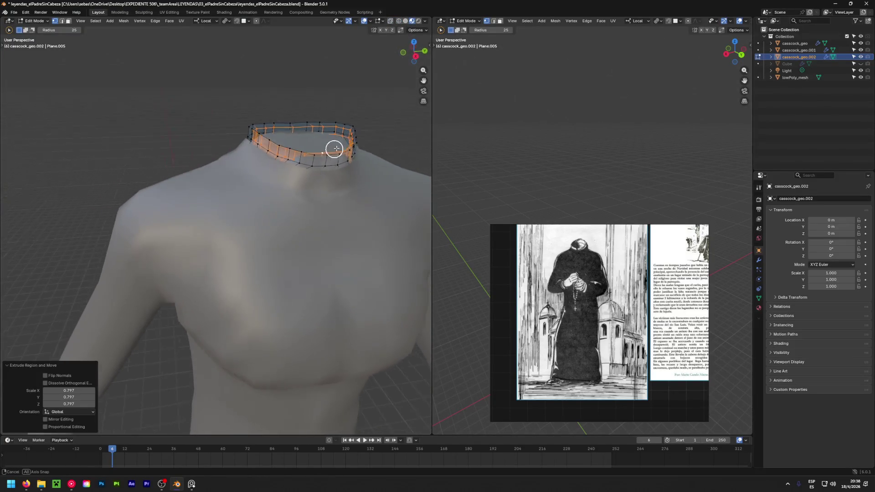
key(Tab)
scroll(305, 133, up, 3)
key(a)
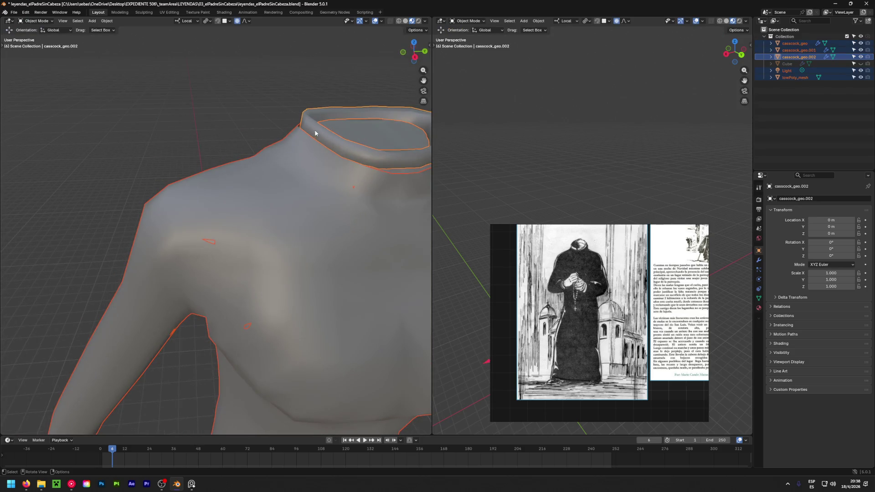
scroll(280, 120, down, 3)
Edit the collar object and move its top edge loop to a new position
key(alt+a)
mouse_move(312, 141)
middle_down()
mouse_move(289, 210)
mouse_move(161, 258)
middle_up()
scroll(237, 190, up, 3)
scroll(193, 224, up, 3)
mouse_move(217, 220)
middle_down()
mouse_move(376, 137)
mouse_move(72, 189)
mouse_move(261, 209)
mouse_move(310, 201)
mouse_move(203, 209)
middle_up()
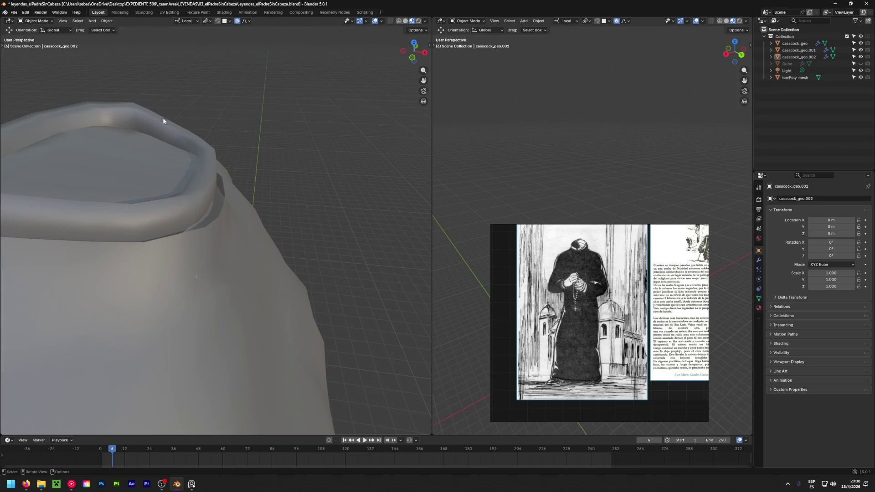
mouse_move(189, 144)
middle_down()
mouse_move(202, 183)
mouse_move(30, 175)
mouse_move(185, 147)
mouse_move(243, 124)
middle_up()
scroll(30, 176, down, 3)
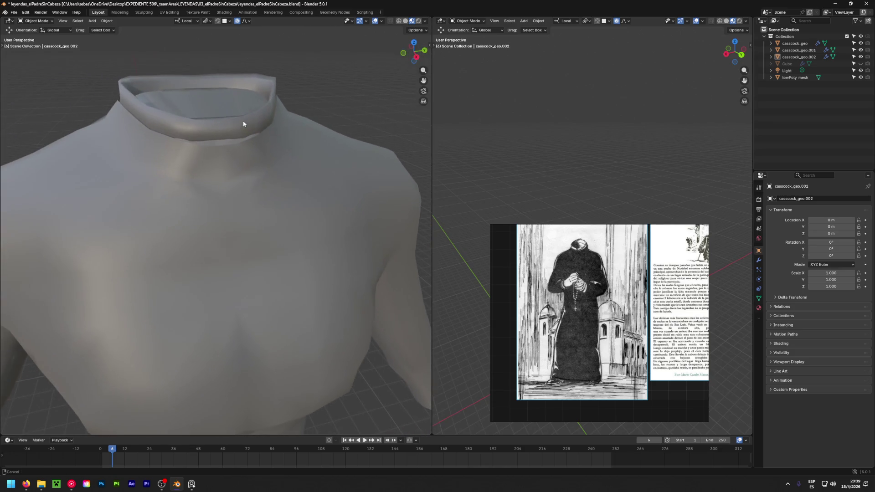
click(260, 81)
key(Tab)
click(307, 80)
middle_drag(307, 80, 213, 97)
key(a)
scroll(180, 81, up, 5)
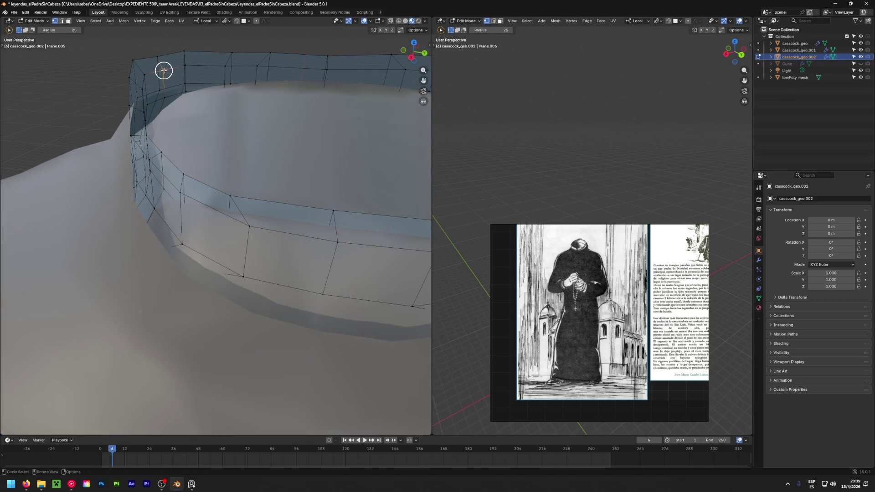
alt+click(181, 67)
middle_drag(260, 161, 270, 98)
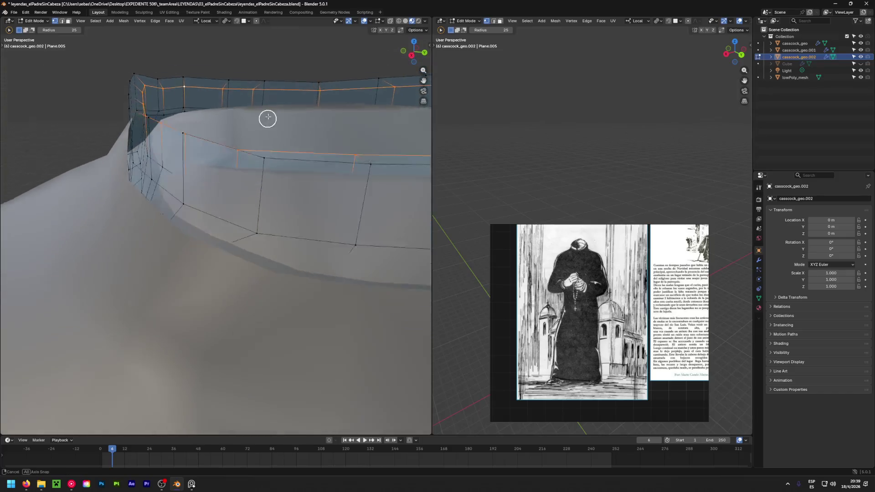
key(g)
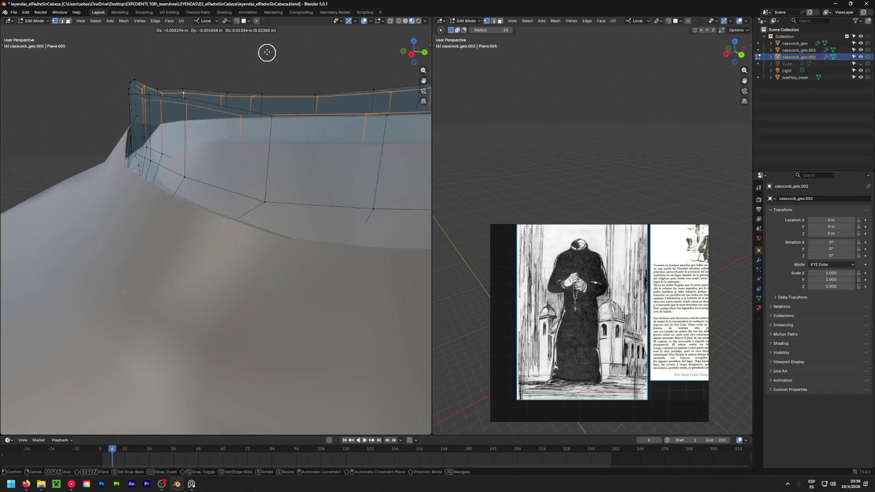
click(269, 420)
Nudge individual collar vertices so the rim hugs the neck more closely
mouse_move(258, 281)
middle_down()
mouse_move(379, 315)
mouse_move(283, 308)
mouse_move(207, 267)
mouse_move(189, 139)
mouse_move(169, 140)
mouse_move(243, 196)
mouse_move(351, 239)
mouse_move(259, 198)
mouse_move(281, 126)
mouse_move(240, 202)
mouse_move(240, 158)
mouse_move(267, 194)
mouse_move(178, 191)
mouse_move(273, 176)
middle_up()
scroll(229, 157, up, 4)
click(227, 156)
key(g)
click(269, 197)
key(g)
click(272, 161)
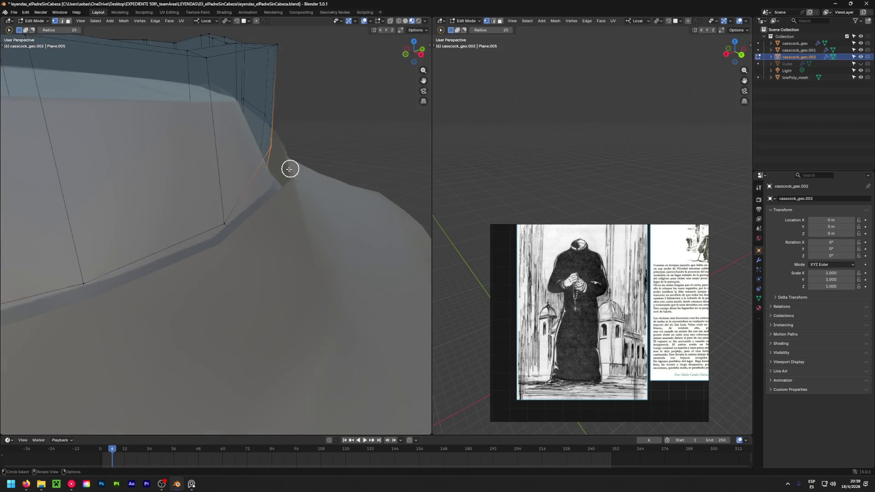
scroll(214, 171, up, 3)
mouse_move(215, 172)
middle_down()
mouse_move(247, 201)
mouse_move(285, 196)
mouse_move(162, 228)
mouse_move(171, 206)
mouse_move(47, 226)
mouse_move(220, 233)
mouse_move(67, 205)
mouse_move(215, 214)
mouse_move(201, 219)
middle_up()
key(g)
click(271, 205)
key(g)
click(209, 229)
key(g)
click(65, 210)
Tweak one more vertex, preview the collar in rendered and material shading, and return to Object Mode
click(237, 195)
mouse_move(236, 195)
middle_down()
mouse_move(245, 215)
mouse_move(108, 190)
mouse_move(230, 195)
mouse_move(219, 178)
mouse_move(119, 176)
mouse_move(269, 172)
middle_up()
key(g)
click(105, 189)
key(g)
click(119, 175)
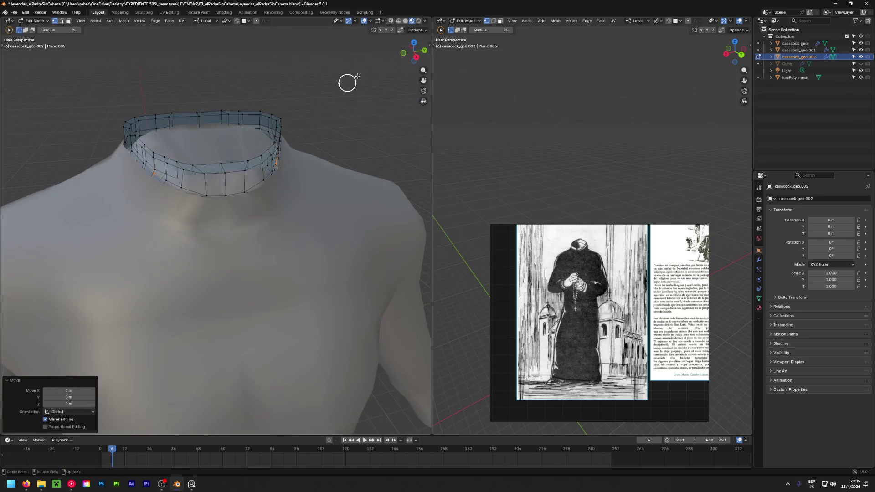
click(418, 21)
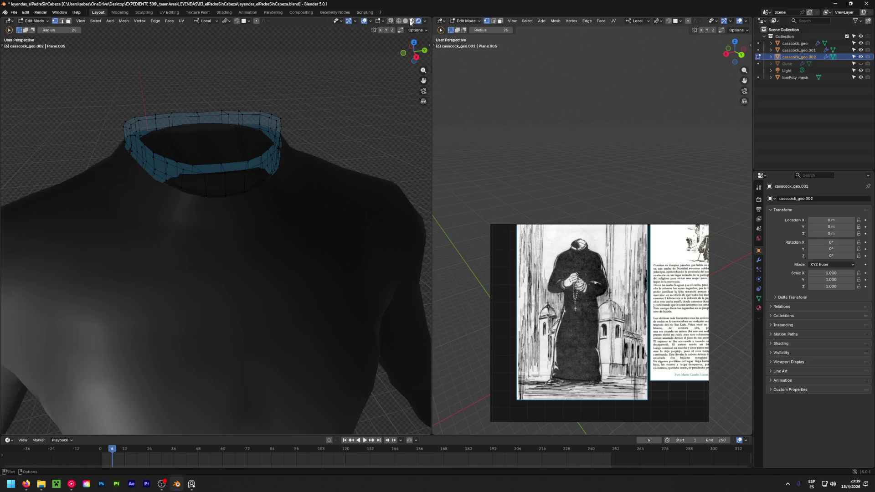
click(411, 21)
key(Tab)
mouse_move(347, 130)
middle_down()
mouse_move(339, 175)
mouse_move(327, 169)
middle_up()
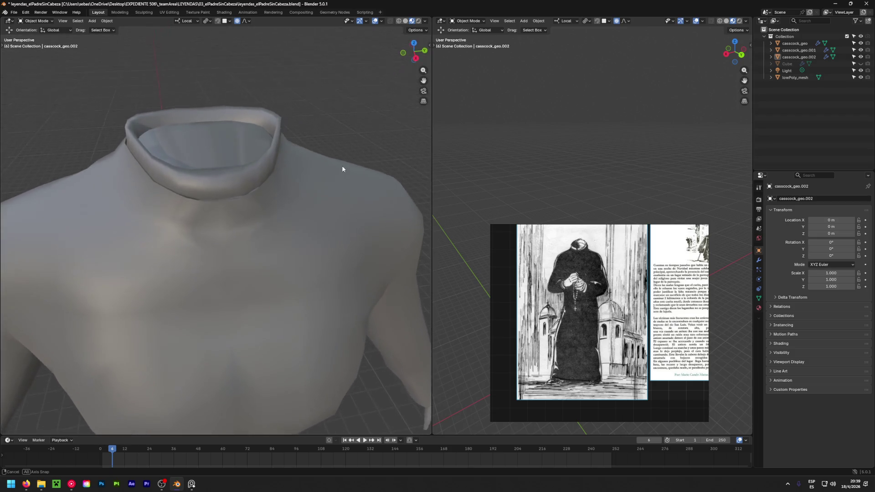
Move the collar's selected edge vertices twice so the front of the band meets the neck
key(Tab)
key(KP_Decimal)
key(g)
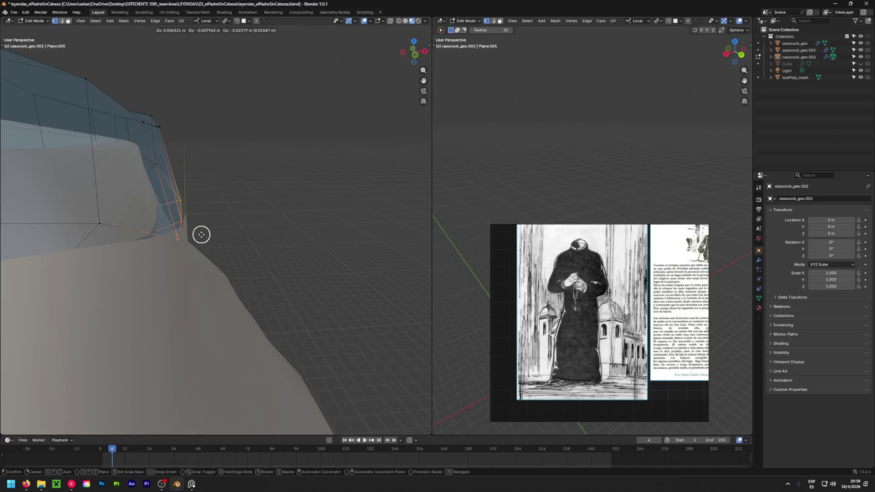
click(197, 238)
mouse_move(198, 239)
middle_down()
mouse_move(161, 240)
mouse_move(426, 236)
mouse_move(353, 238)
mouse_move(88, 211)
mouse_move(150, 235)
mouse_move(92, 193)
mouse_move(209, 258)
mouse_move(212, 250)
mouse_move(179, 213)
mouse_move(108, 203)
mouse_move(273, 260)
mouse_move(303, 260)
mouse_move(79, 269)
mouse_move(248, 268)
mouse_move(371, 333)
mouse_move(246, 283)
middle_up()
key(g)
click(132, 234)
Circle-select further collar vertices and nudge them into place along the shoulder
key(c)
right_click(178, 214)
key(g)
click(108, 220)
key(g)
click(76, 283)
scroll(249, 269, down, 2)
scroll(267, 266, down, 3)
scroll(262, 275, down, 1)
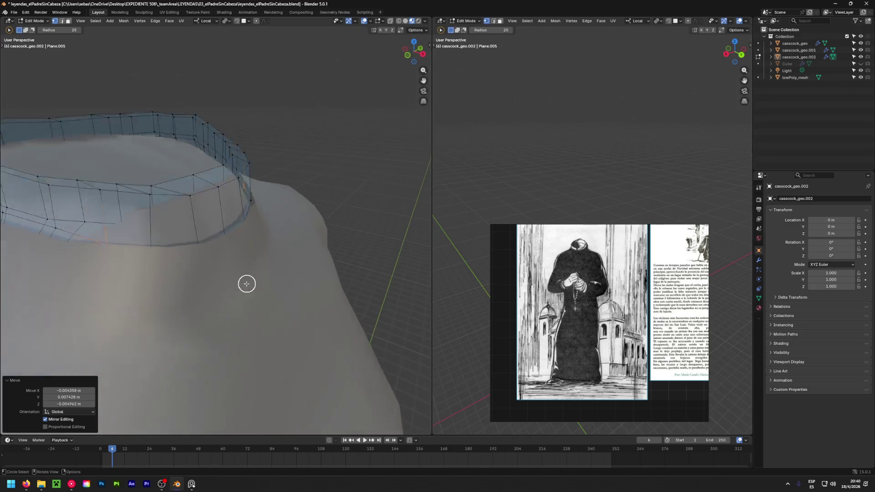
scroll(189, 248, up, 2)
Reposition one more collar vertex, then review the whole ring in Object Mode
mouse_move(190, 248)
middle_down()
mouse_move(279, 299)
mouse_move(273, 271)
middle_up()
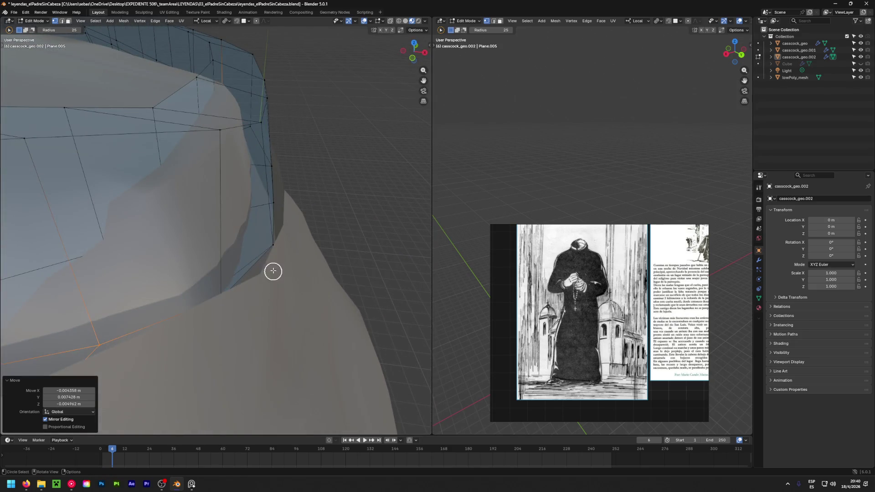
click(274, 251)
key(g)
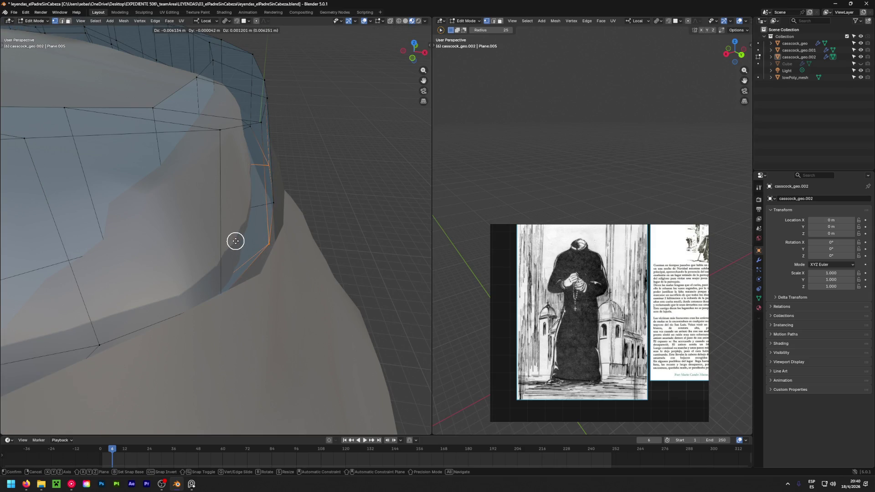
click(235, 241)
mouse_move(334, 269)
middle_down()
mouse_move(137, 200)
mouse_move(251, 246)
middle_up()
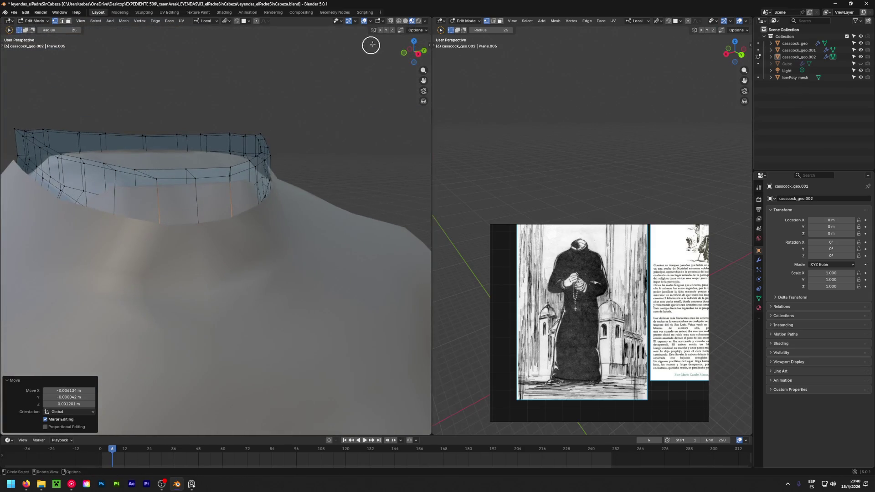
key(Tab)
mouse_move(360, 134)
middle_down()
mouse_move(328, 230)
mouse_move(217, 216)
middle_up()
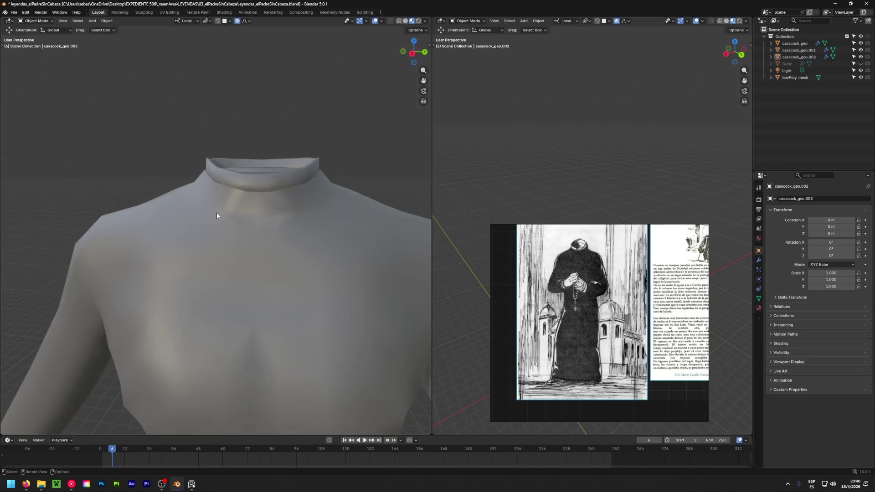
scroll(216, 216, down, 3)
scroll(226, 196, down, 2)
scroll(241, 201, down, 2)
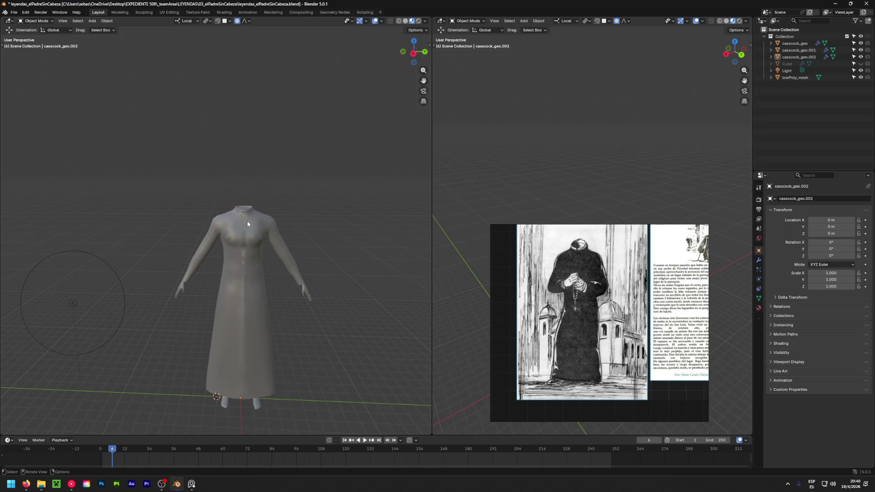
scroll(247, 221, up, 4)
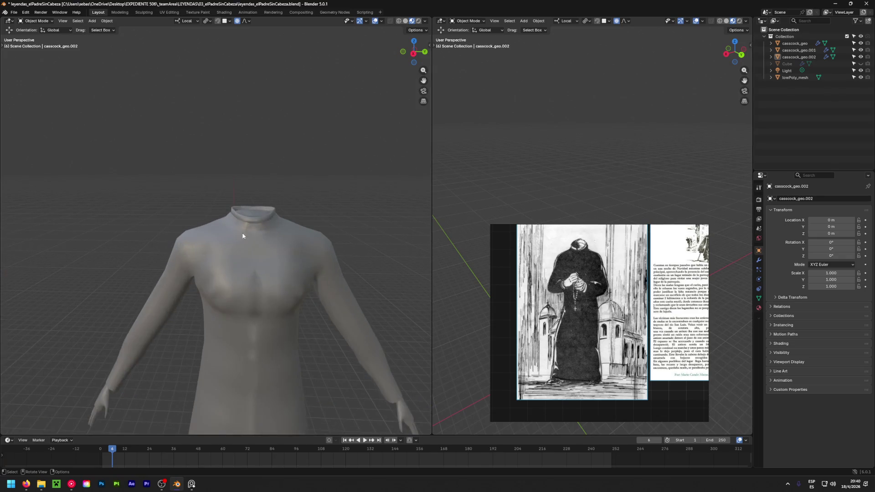
scroll(198, 226, up, 2)
Inspect the collar from below and inside, then reopen it in Edit Mode
mouse_move(198, 229)
middle_down()
mouse_move(411, 289)
mouse_move(263, 287)
mouse_move(6, 244)
middle_up()
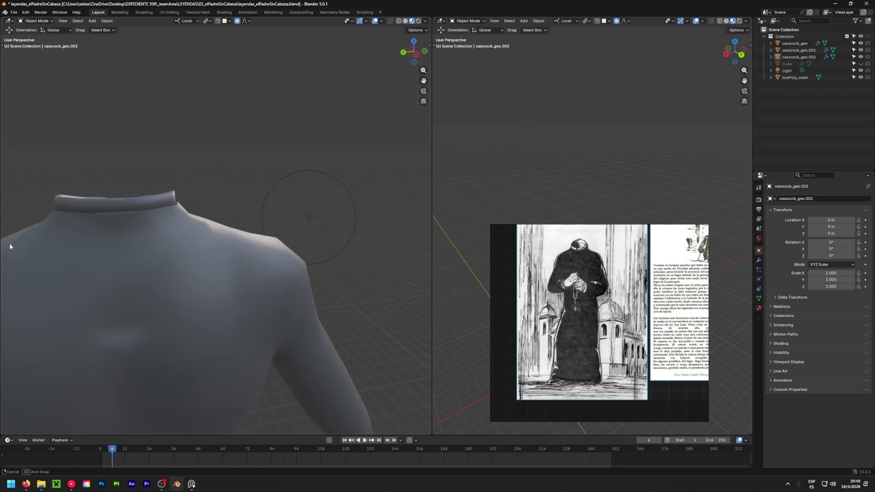
mouse_move(136, 196)
middle_down()
mouse_move(175, 251)
mouse_move(173, 293)
mouse_move(265, 303)
mouse_move(230, 308)
middle_up()
key(Tab)
scroll(172, 295, up, 2)
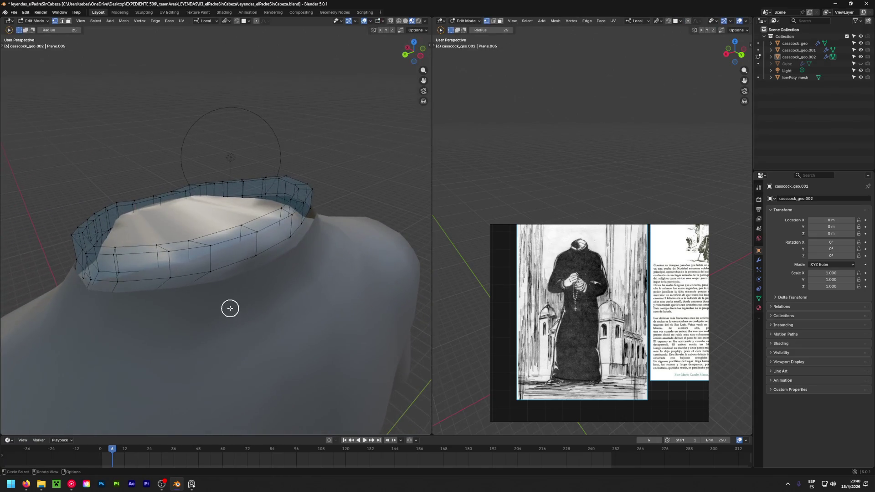
Compare wireframe, rendered and material shading, then select the collar's lower edge ring
click(399, 21)
middle_drag(250, 262, 208, 305)
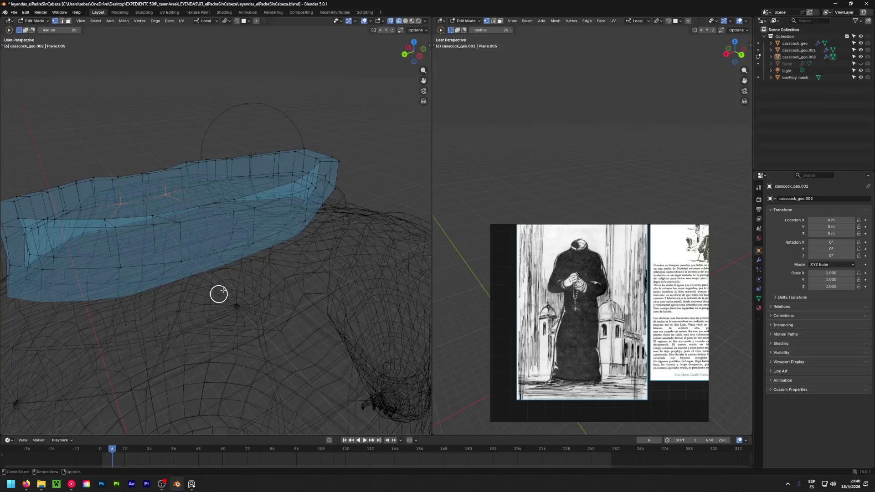
click(419, 20)
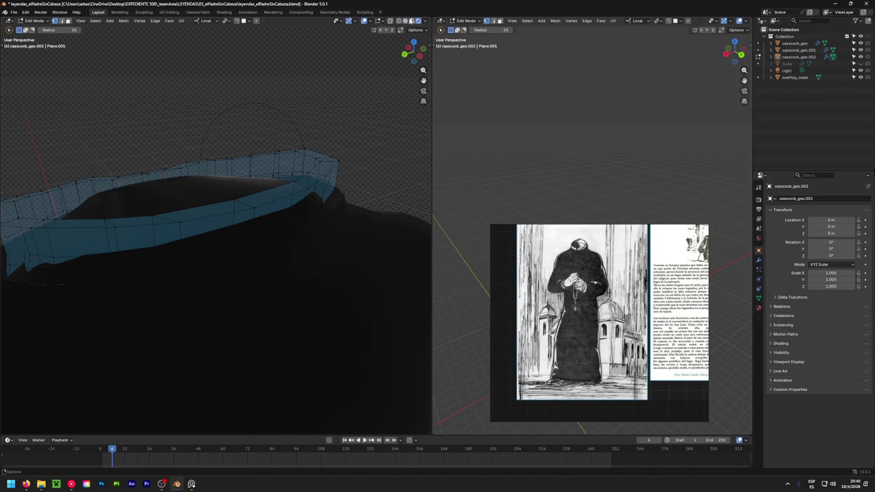
click(413, 22)
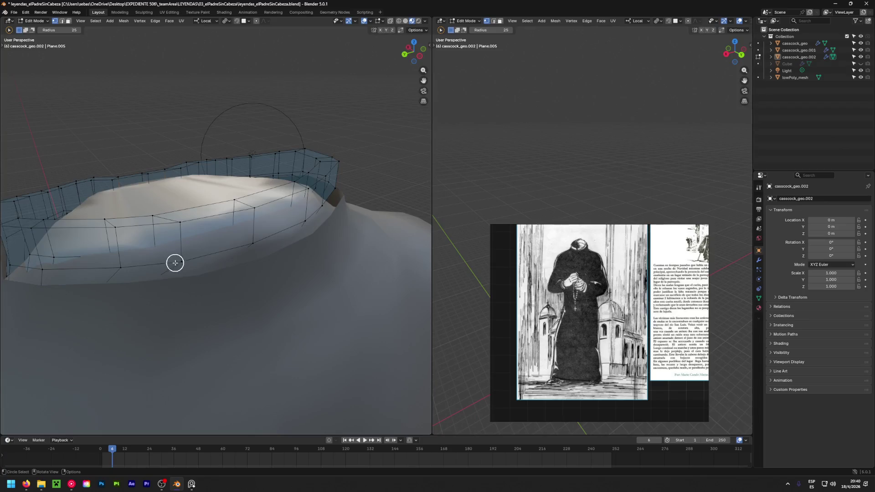
drag(196, 261, 339, 207)
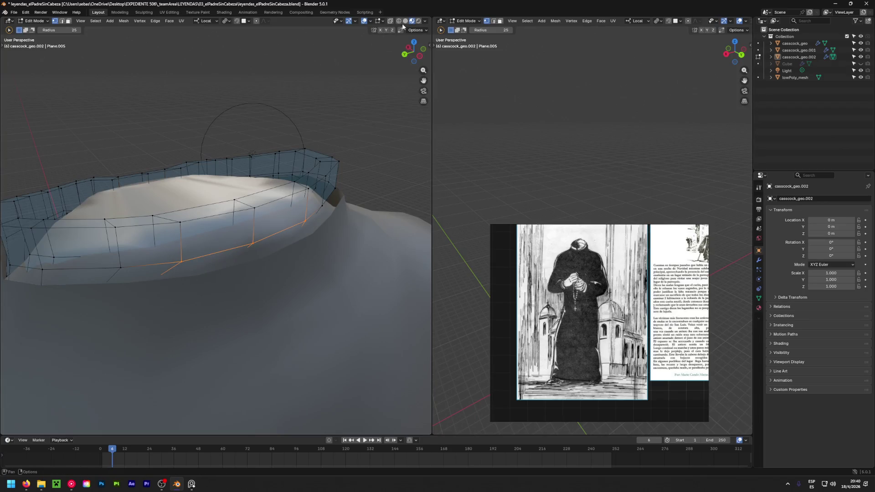
mouse_move(339, 207)
middle_down()
mouse_move(333, 256)
mouse_move(255, 274)
middle_up()
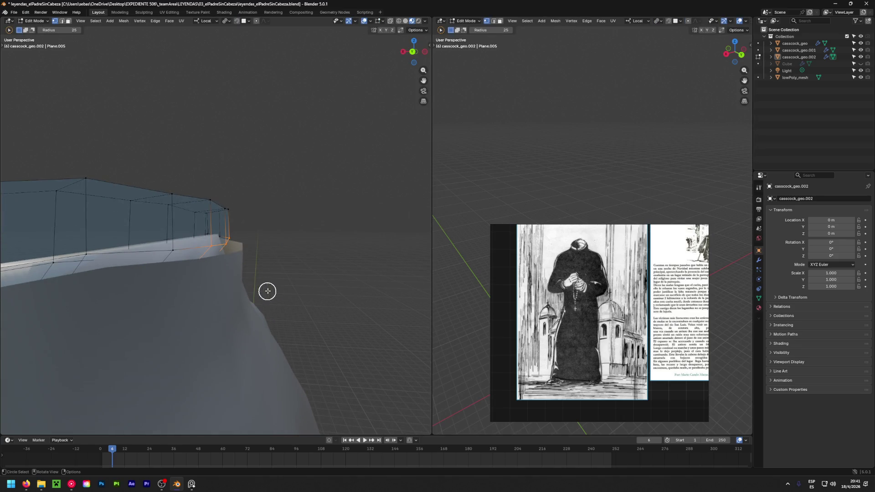
Move the lower edge ring twice so it sits against the cassock's neck
key(g)
click(281, 303)
mouse_move(281, 303)
middle_down()
mouse_move(57, 313)
mouse_move(373, 307)
middle_up()
mouse_move(240, 283)
middle_down()
mouse_move(349, 289)
mouse_move(289, 270)
mouse_move(221, 206)
middle_up()
key(g)
click(356, 298)
Lower and nudge the collar's corner vertices into place against the neck
mouse_move(184, 174)
middle_down()
mouse_move(194, 189)
mouse_move(143, 207)
mouse_move(221, 180)
middle_up()
key(g)
click(194, 194)
key(g)
click(219, 179)
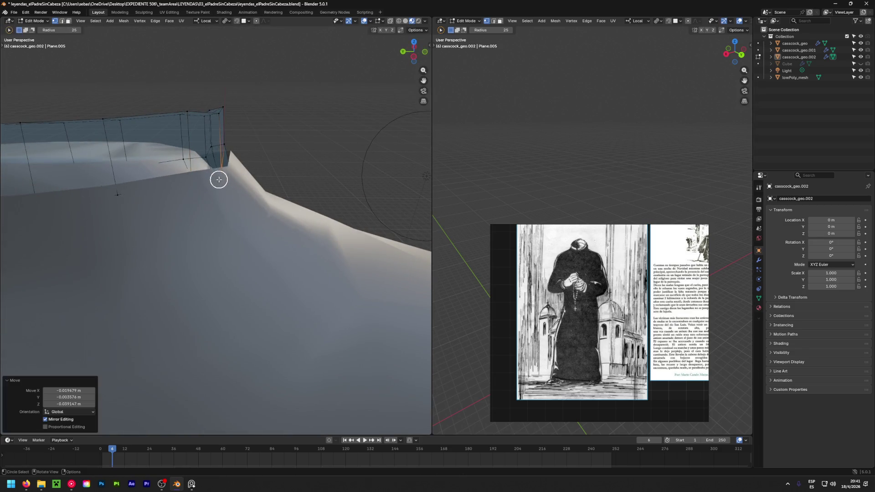
mouse_move(119, 196)
middle_down()
mouse_move(220, 213)
mouse_move(391, 221)
mouse_move(31, 221)
middle_up()
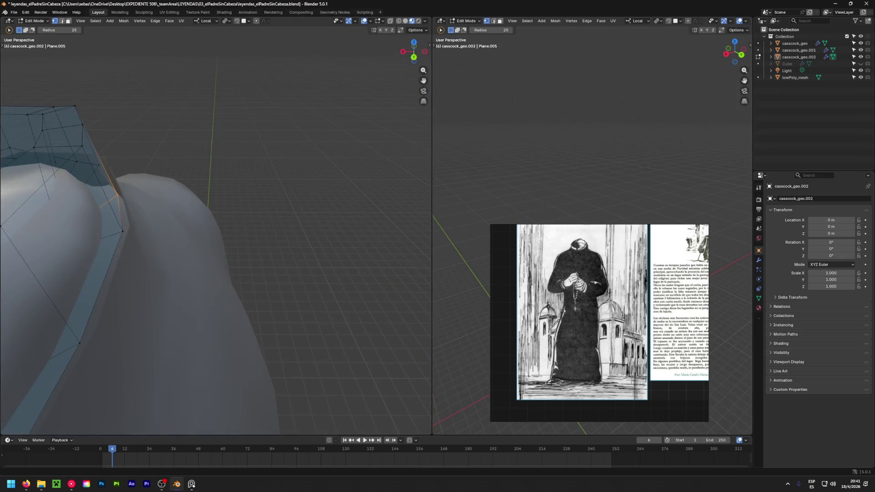
key(g)
click(240, 219)
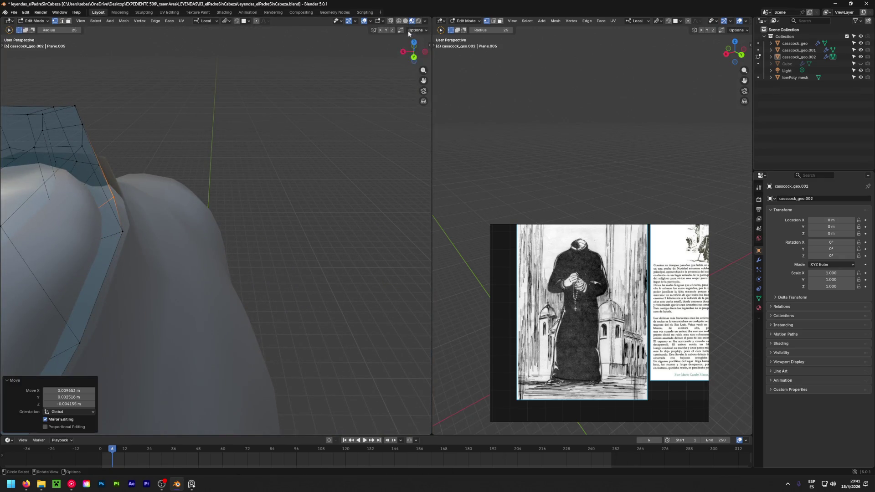
Return the collar to Object Mode and view the full cassock from above
key(Tab)
scroll(319, 195, down, 3)
mouse_move(285, 221)
middle_down()
mouse_move(144, 210)
mouse_move(371, 199)
mouse_move(99, 276)
mouse_move(47, 271)
mouse_move(215, 238)
mouse_move(321, 293)
mouse_move(160, 272)
mouse_move(375, 351)
mouse_move(49, 352)
mouse_move(117, 344)
mouse_move(159, 385)
mouse_move(46, 419)
mouse_move(353, 394)
mouse_move(30, 246)
mouse_move(297, 229)
middle_up()
scroll(122, 202, down, 2)
scroll(244, 244, down, 3)
scroll(244, 243, down, 3)
scroll(236, 288, down, 2)
mouse_move(237, 289)
middle_down()
mouse_move(201, 236)
mouse_move(218, 245)
middle_up()
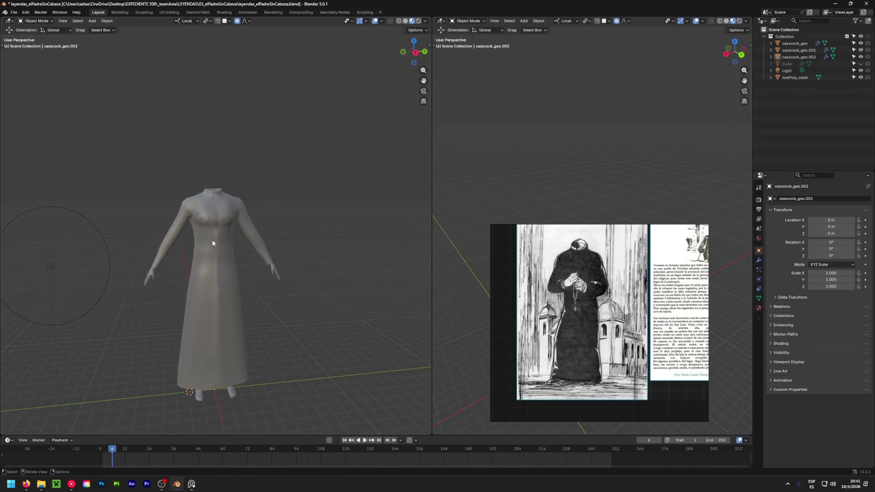
scroll(211, 236, up, 3)
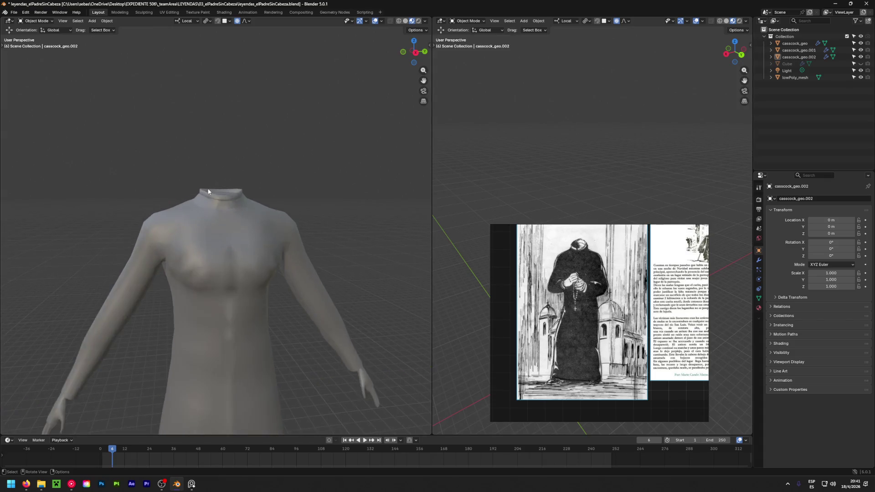
scroll(212, 236, up, 3)
Apply Shade Smooth to the collar ring object casscock_geo.002
key(Tab)
middle_drag(240, 205, 205, 245)
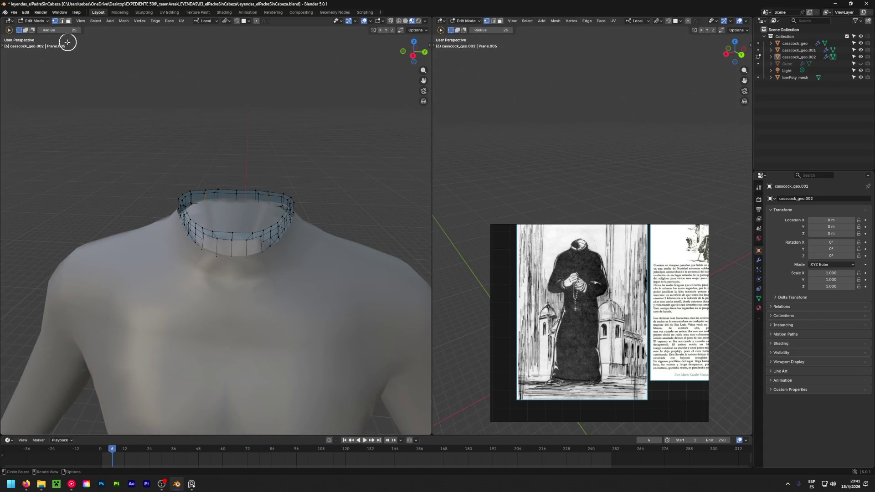
click(35, 20)
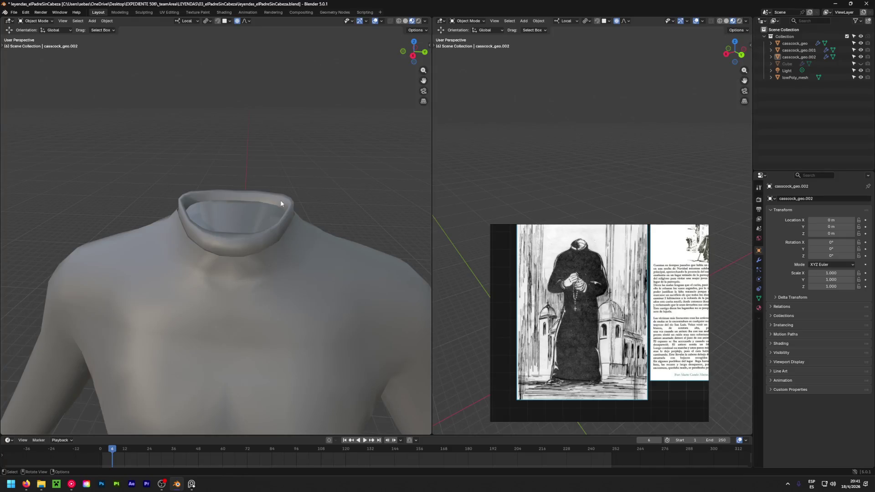
click(281, 204)
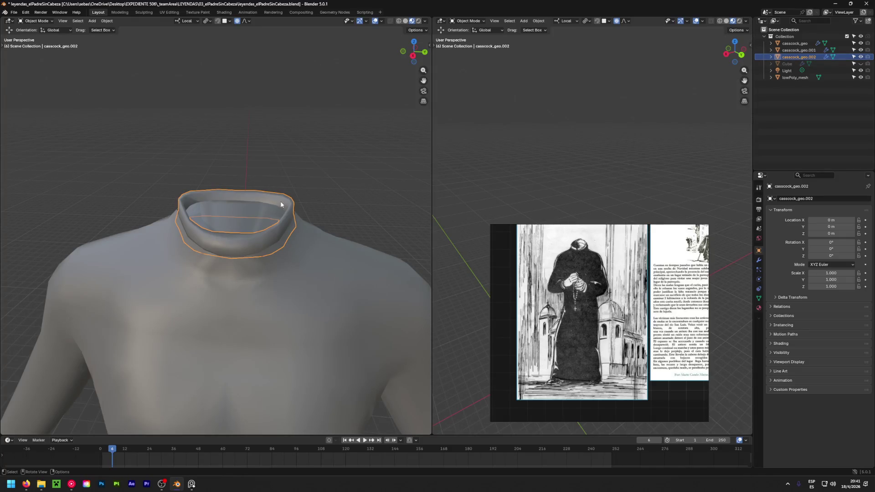
right_click(280, 204)
click(280, 200)
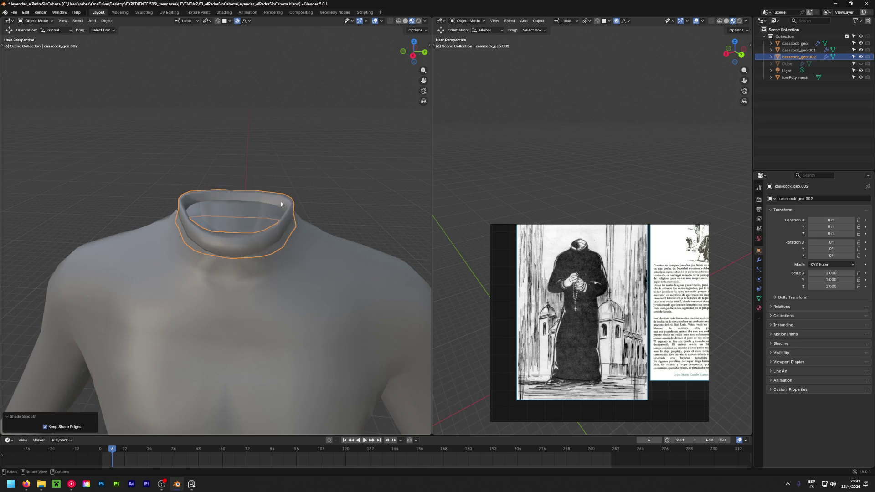
right_click(280, 204)
Enter Edit Mode with all collar vertices selected and bring up the vertex context menu
key(Tab)
key(a)
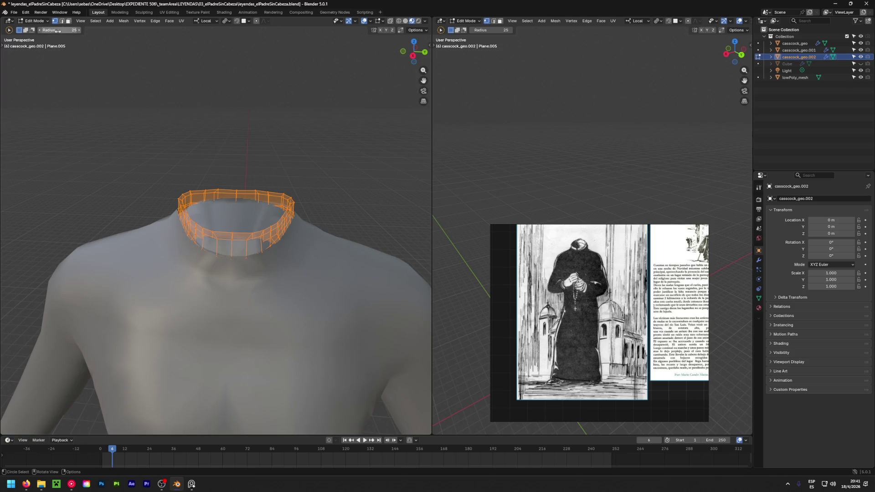
right_click(234, 194)
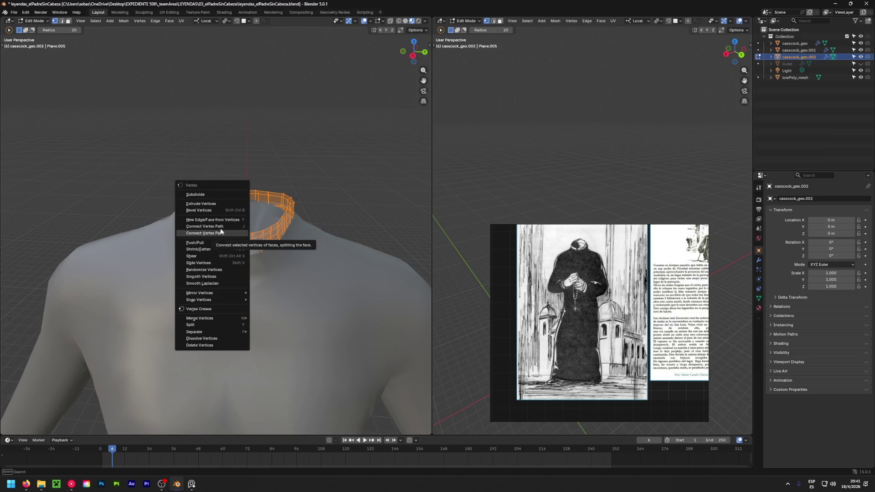
Flip the collar ring's face normals, deselect, and return to Object Mode
click(168, 20)
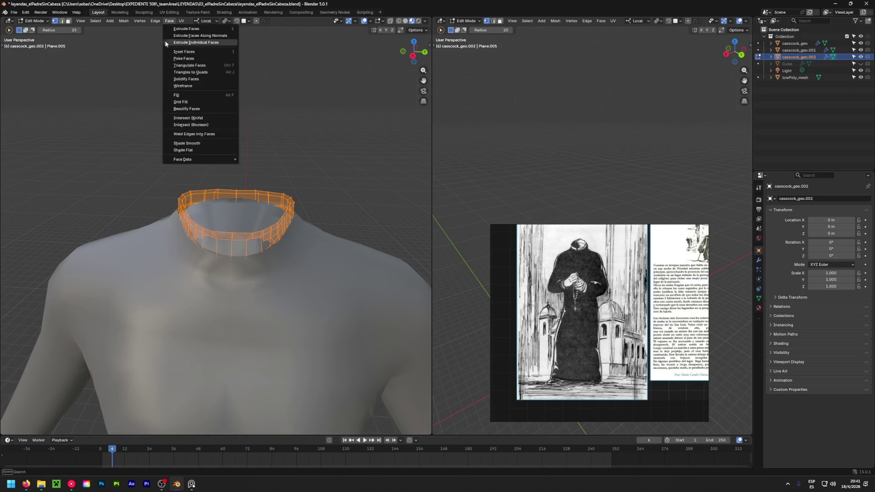
click(156, 21)
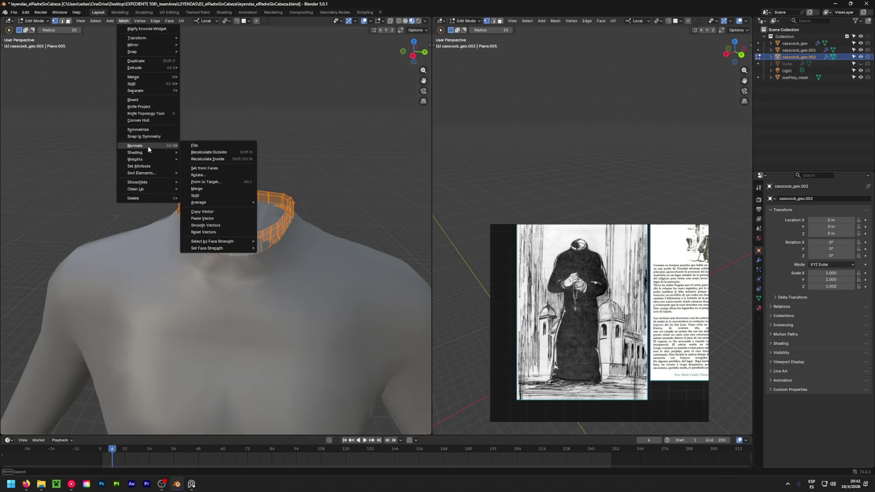
mouse_move(135, 145)
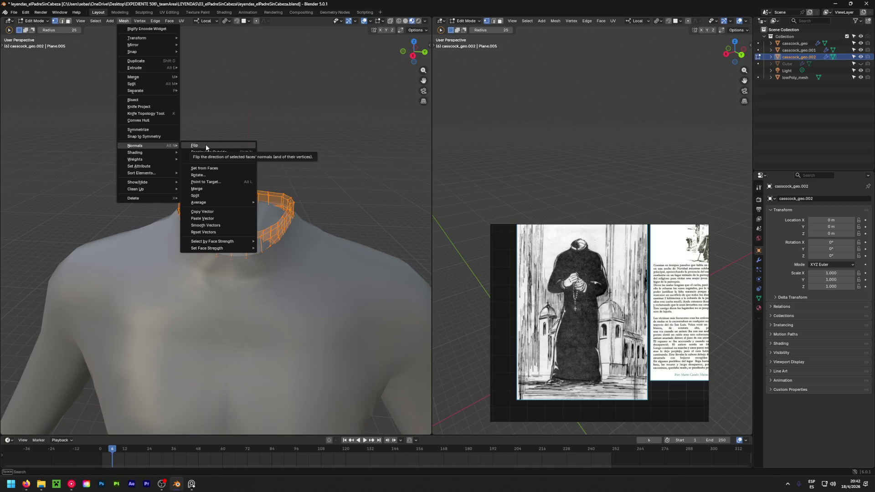
click(214, 150)
click(259, 152)
mouse_move(317, 180)
middle_down()
mouse_move(253, 223)
mouse_move(318, 180)
middle_up()
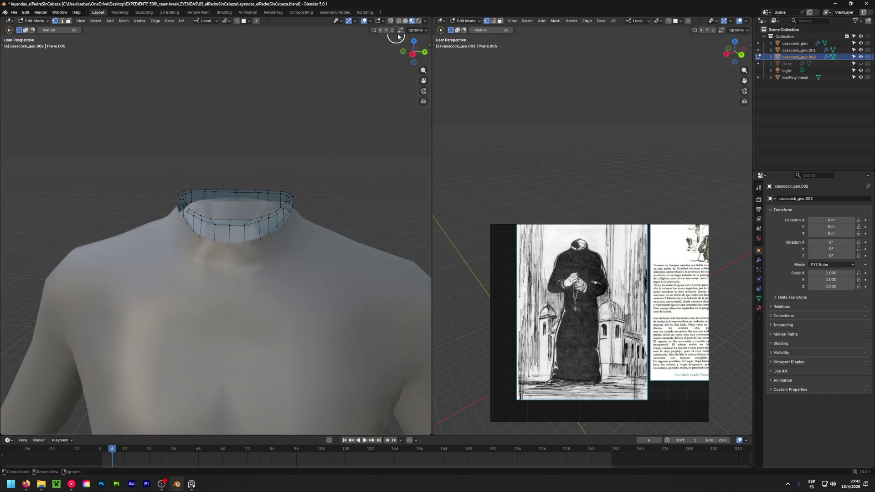
key(Tab)
scroll(363, 156, down, 3)
scroll(332, 191, down, 2)
mouse_move(322, 219)
middle_down()
mouse_move(417, 320)
mouse_move(329, 328)
mouse_move(230, 265)
mouse_move(78, 225)
mouse_move(330, 233)
middle_up()
scroll(329, 234, down, 3)
scroll(332, 263, down, 2)
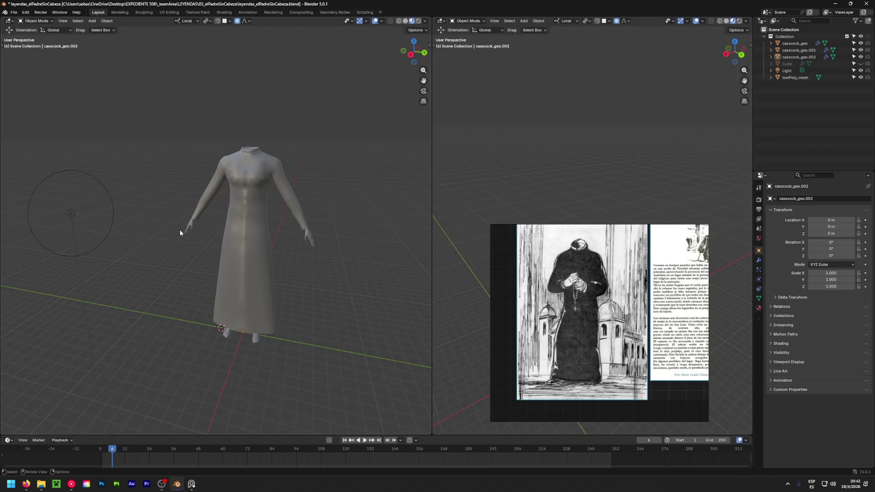
Switch to the UV Editing workspace and close the Untitled image window without saving
click(169, 12)
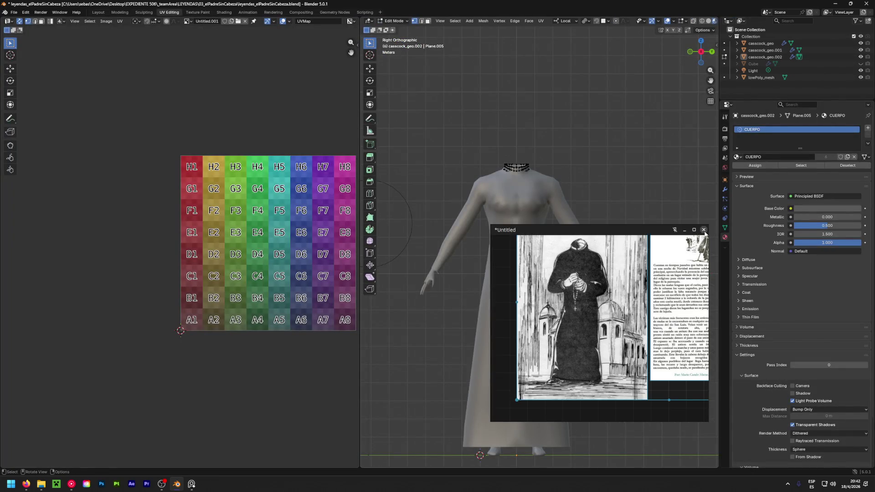
click(704, 229)
click(656, 291)
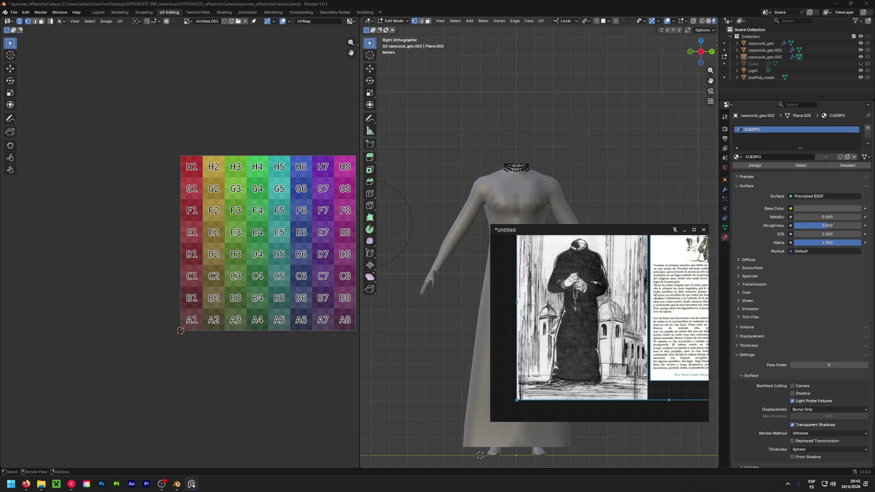
click(684, 231)
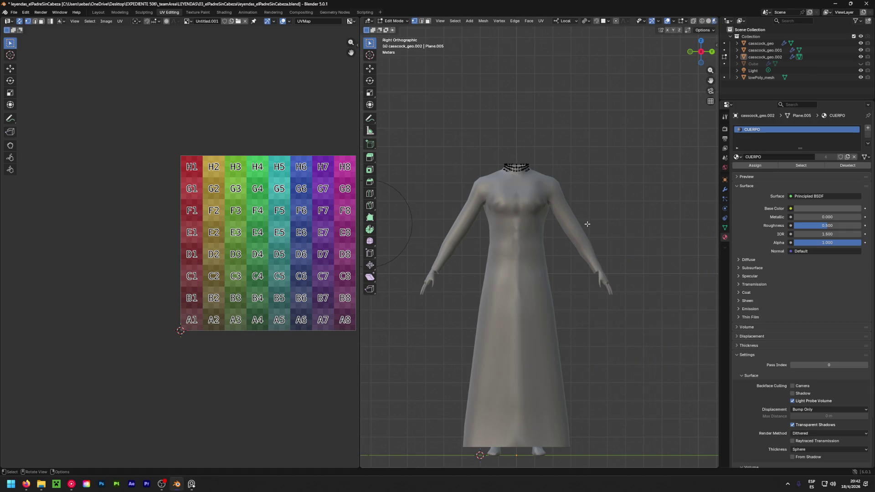
Pan to the collar's UV islands, select the right one, then make casscock_geo.001 the edited object
middle_drag(257, 126, 161, 126)
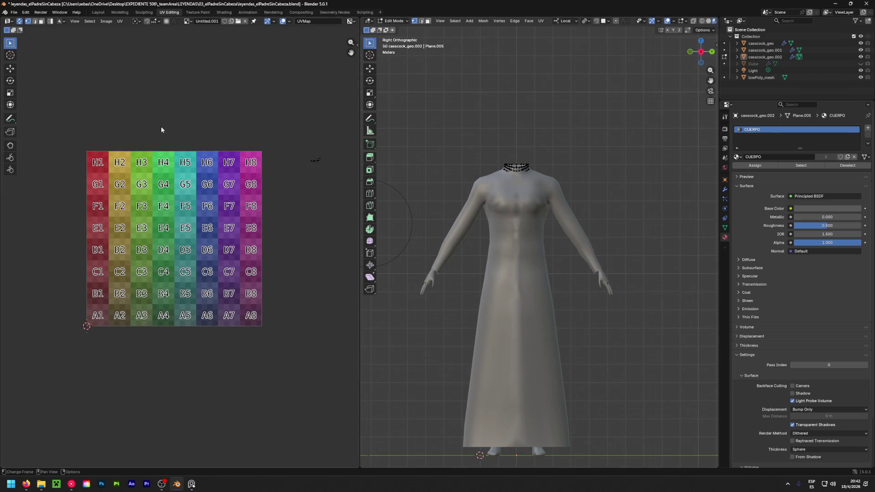
scroll(221, 115, down, 3)
middle_drag(273, 122, 238, 166)
click(229, 167)
click(291, 154)
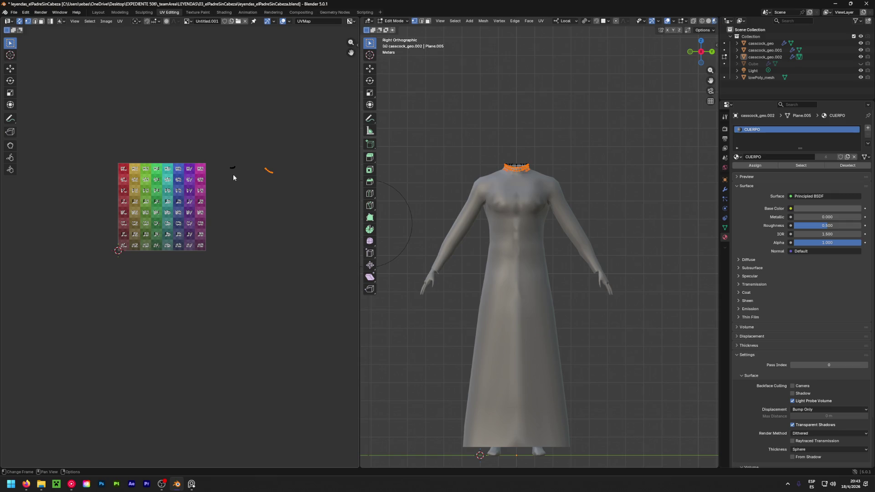
click(764, 50)
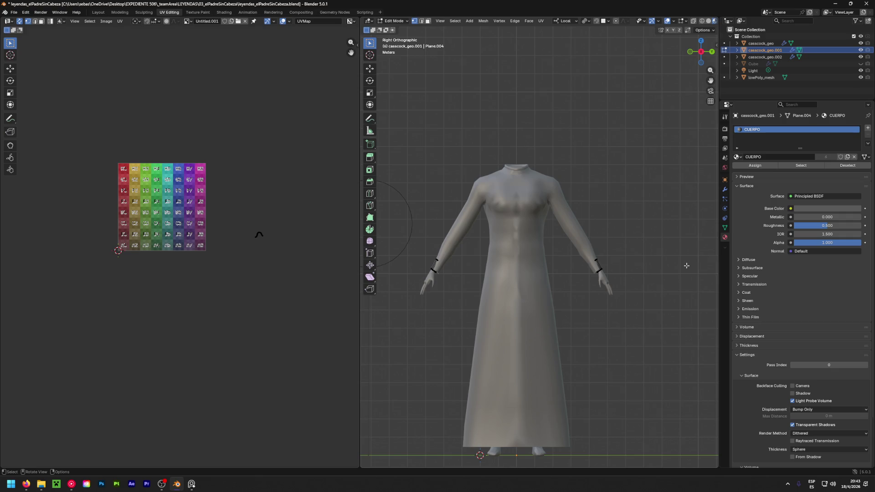
Switch from UV Editing to the Layout workspace with its two 3D views
shift+middle_drag(451, 279, 477, 239)
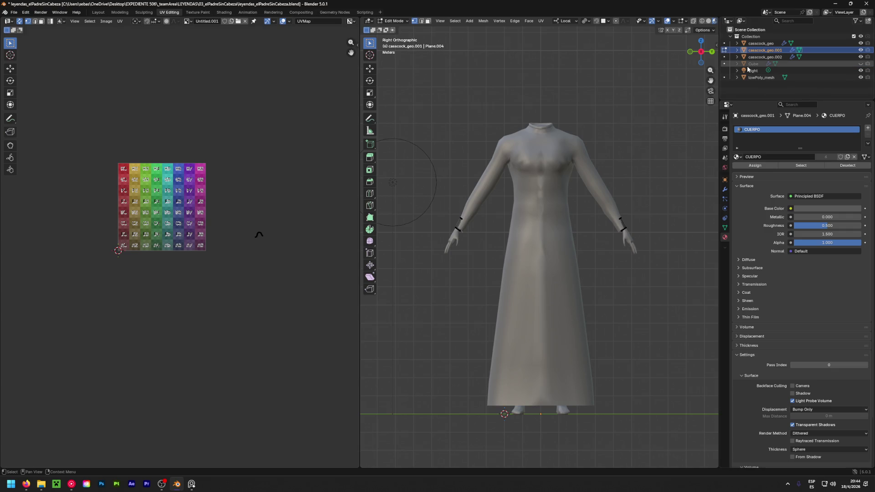
click(97, 13)
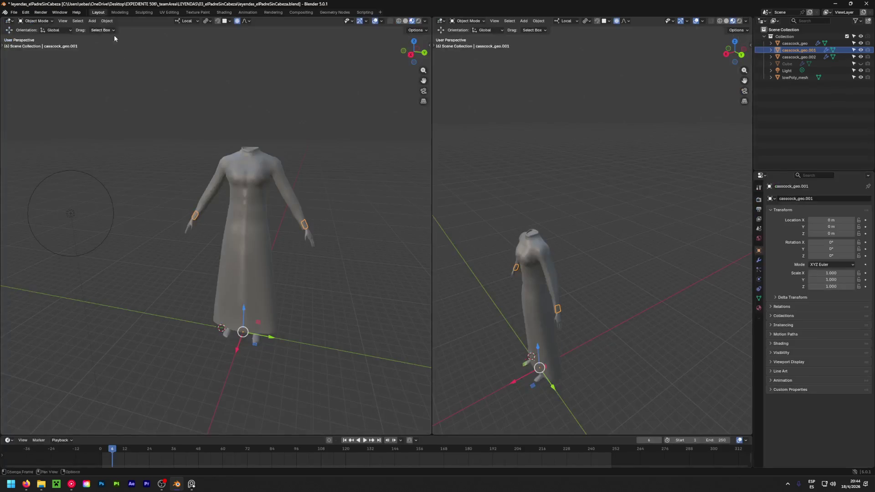
Select casscock_geo.001 and clear the leftover wrist-vertex selection in Edit Mode
click(320, 242)
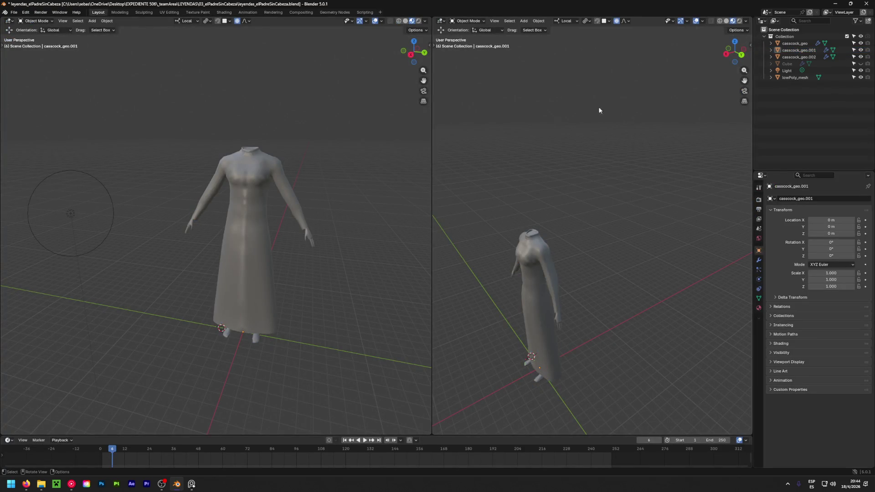
click(798, 57)
click(798, 50)
key(Tab)
key(c)
key(Escape)
key(alt+a)
Show the left view in Material Preview shading and orbit around the arm and hand
click(419, 21)
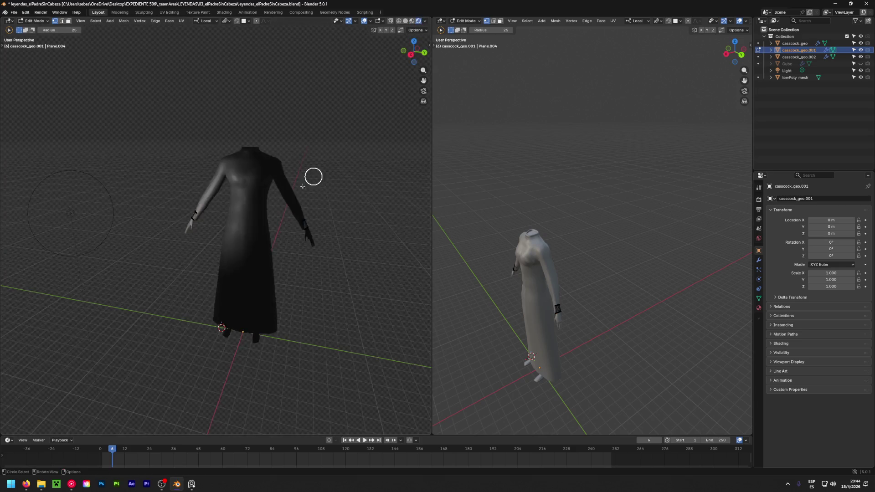
key(Tab)
key(alt+a)
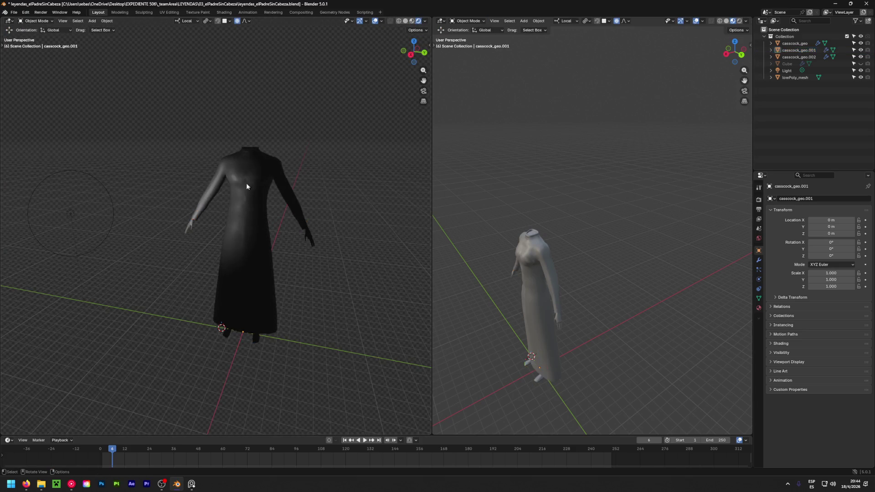
middle_drag(264, 180, 158, 253)
scroll(180, 199, up, 5)
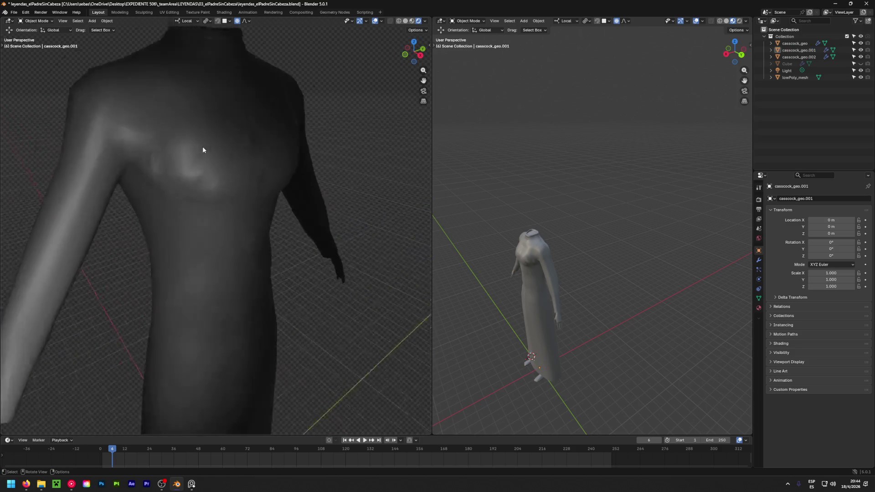
scroll(193, 154, down, 4)
scroll(244, 139, up, 2)
scroll(205, 178, up, 3)
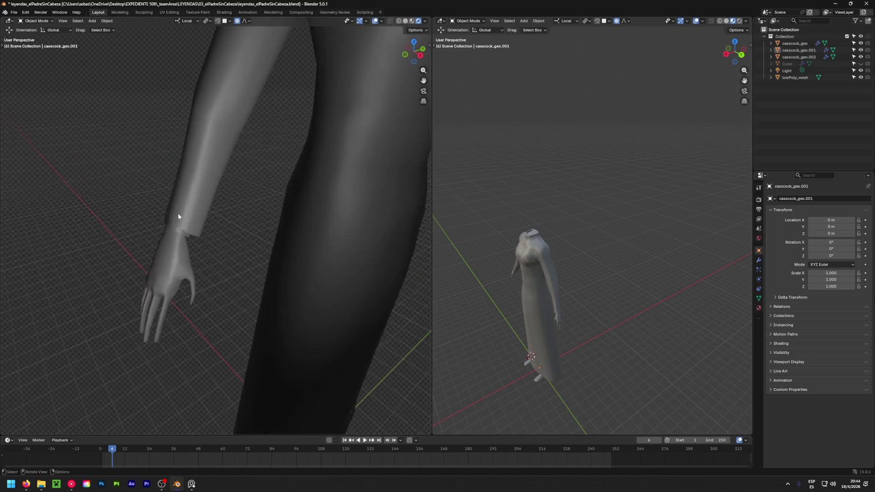
mouse_move(253, 206)
middle_down()
mouse_move(60, 164)
mouse_move(167, 124)
mouse_move(291, 123)
mouse_move(241, 131)
mouse_move(320, 189)
mouse_move(204, 251)
mouse_move(66, 224)
mouse_move(214, 182)
middle_up()
scroll(253, 148, up, 3)
scroll(278, 179, up, 3)
Scale the whole cuff band inward to about 0.885 to form an inner layer
mouse_move(279, 178)
middle_down()
mouse_move(275, 150)
mouse_move(277, 160)
middle_up()
mouse_move(518, 274)
middle_down()
mouse_move(547, 220)
mouse_move(609, 198)
mouse_move(567, 211)
middle_up()
scroll(547, 221, up, 3)
scroll(535, 192, up, 2)
scroll(547, 165, up, 3)
scroll(554, 154, up, 2)
click(554, 154)
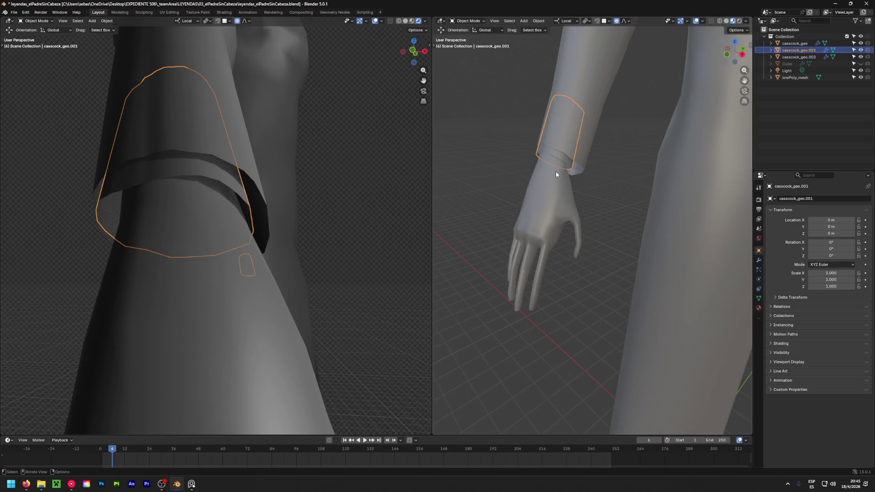
scroll(556, 172, up, 1)
key(Tab)
key(c)
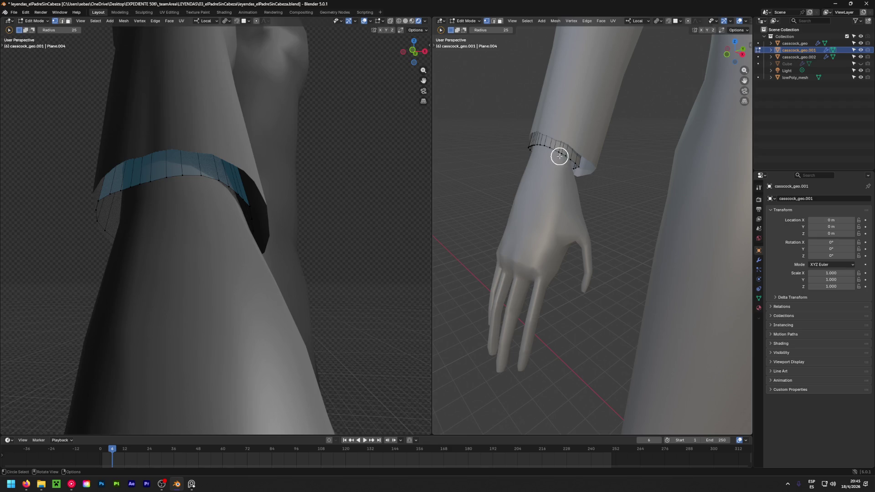
key(a)
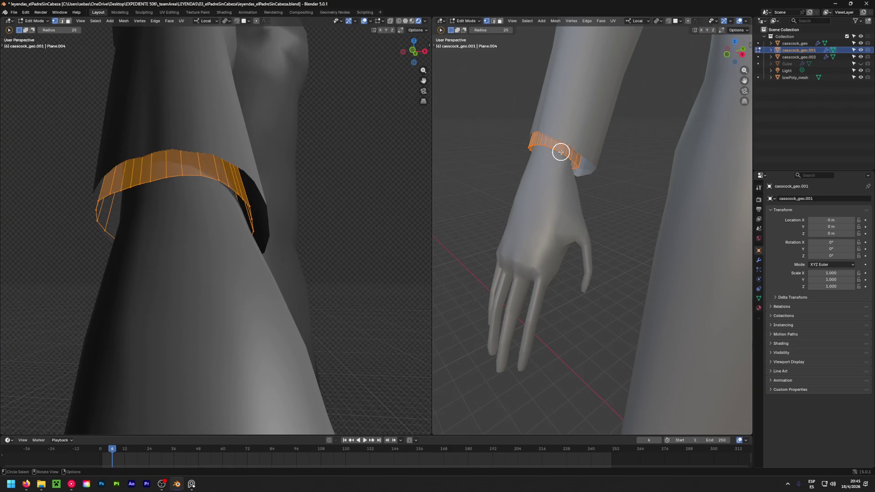
key(s)
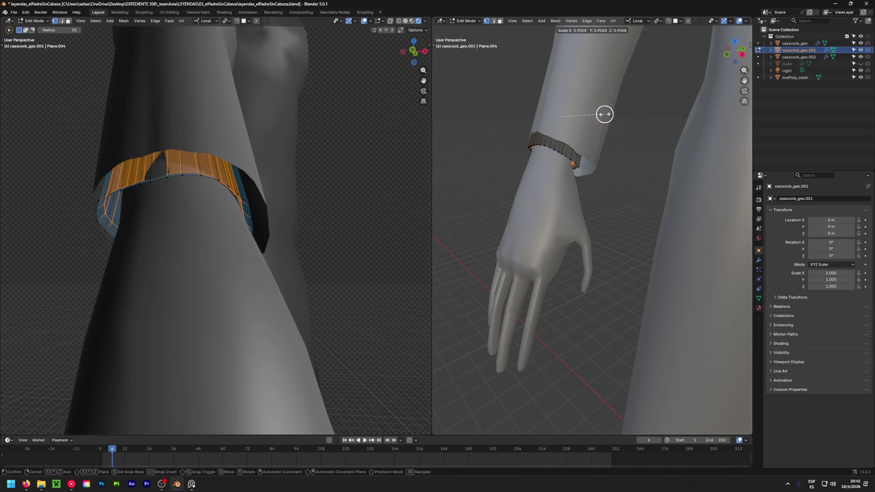
click(631, 100)
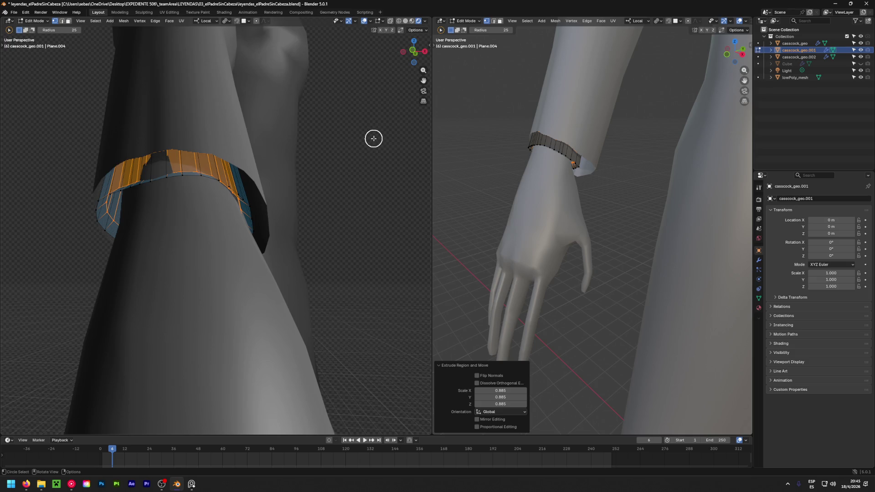
Recalculate the cuff's normals to face outside and return to Object Mode
key(a)
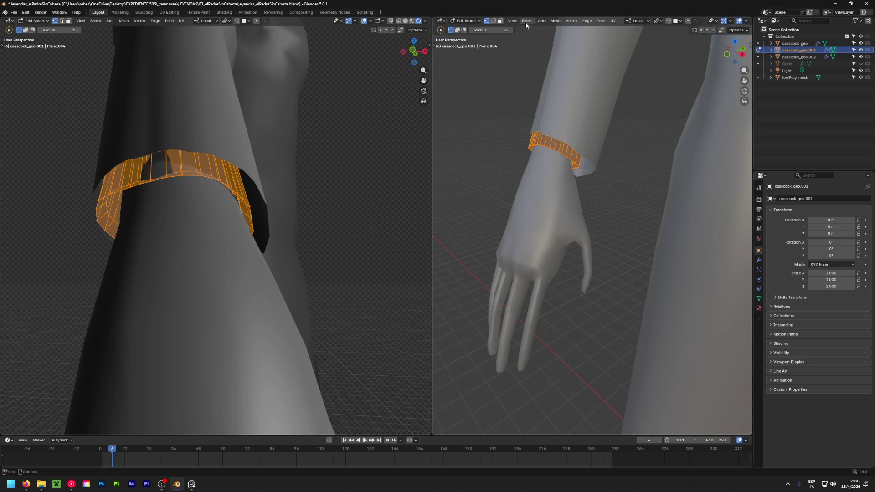
click(571, 21)
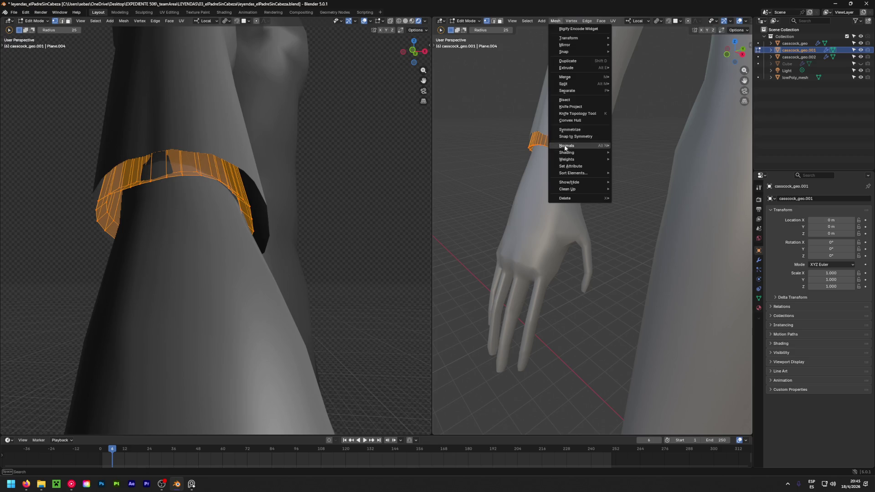
mouse_move(566, 146)
click(623, 150)
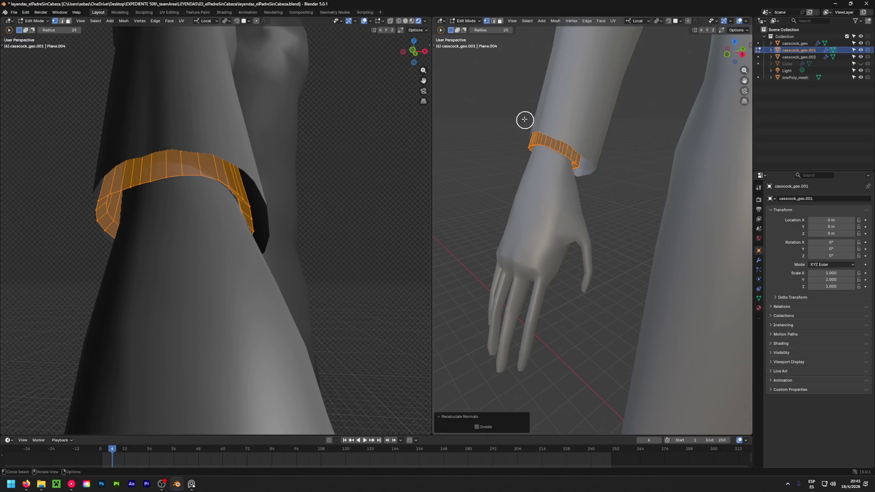
key(alt+a)
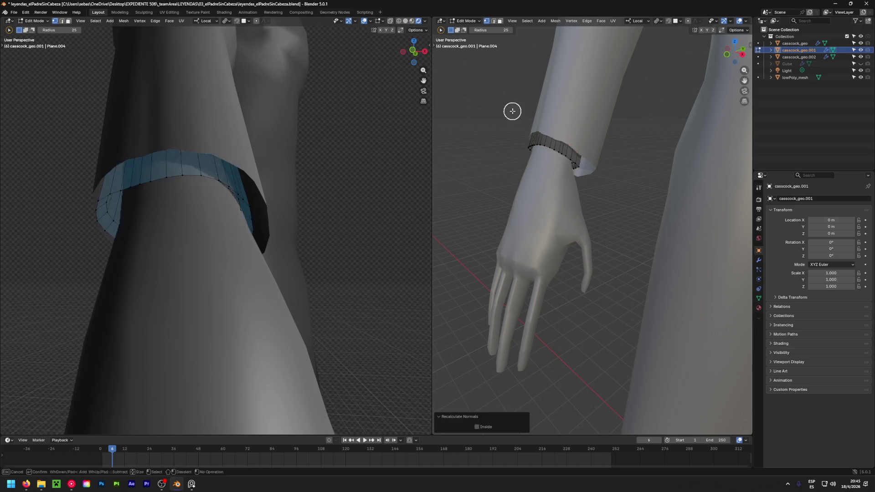
key(Tab)
key(alt+a)
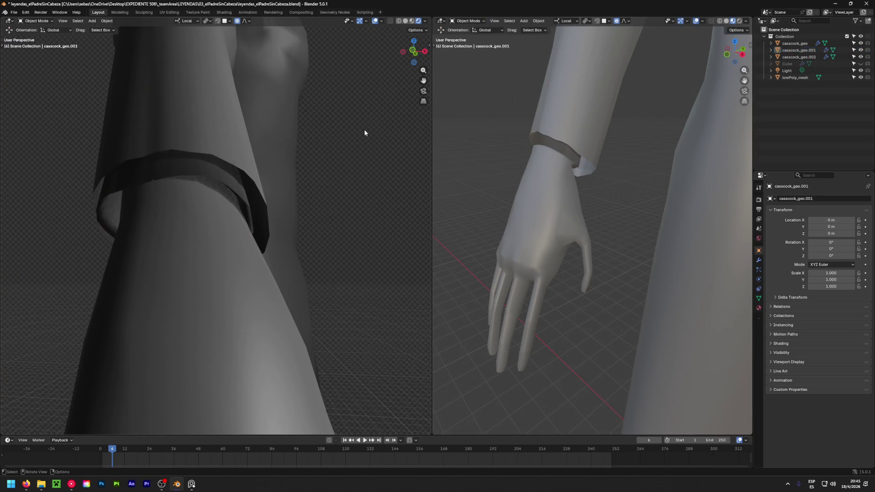
Re-select the cuff band and pick one edge point on it in Edit Mode
mouse_move(293, 235)
middle_down()
mouse_move(375, 124)
mouse_move(291, 223)
middle_up()
key(ctrl+z)
key(Tab)
key(c)
middle_drag(525, 160, 513, 162)
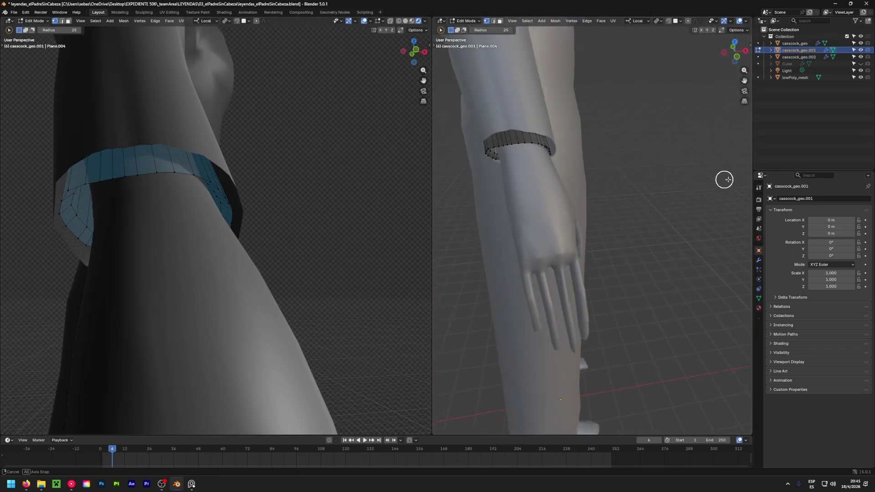
scroll(513, 162, up, 5)
click(516, 118)
mouse_move(518, 119)
middle_down()
mouse_move(522, 171)
mouse_move(516, 79)
middle_up()
mouse_move(533, 171)
middle_down()
mouse_move(517, 99)
mouse_move(531, 150)
middle_up()
Nudge the cuff point a few millimetres outward to fit the sleeve, then inspect it
key(g)
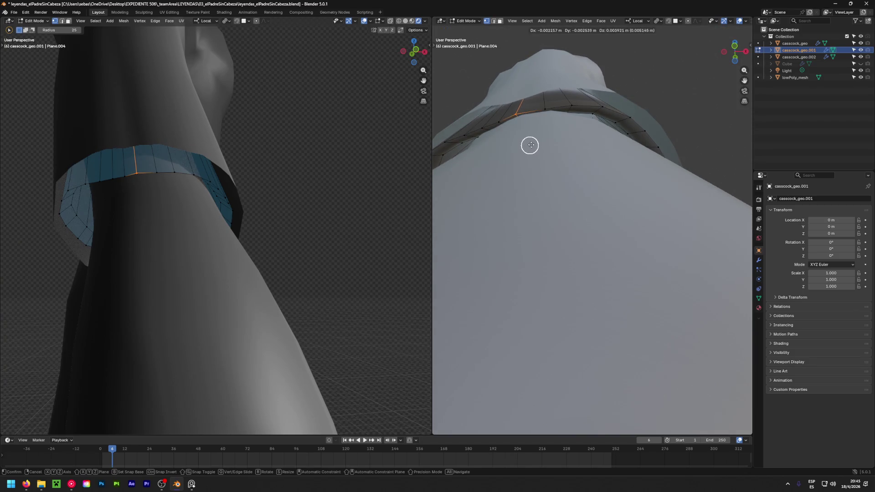
click(581, 137)
mouse_move(572, 139)
middle_down()
mouse_move(515, 178)
mouse_move(528, 124)
middle_up()
scroll(528, 123, up, 2)
scroll(522, 120, down, 2)
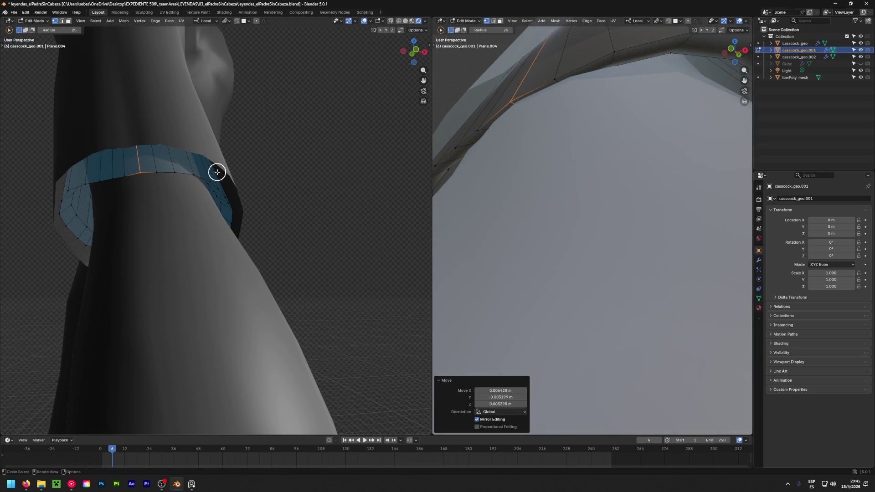
scroll(615, 120, down, 3)
scroll(609, 121, down, 2)
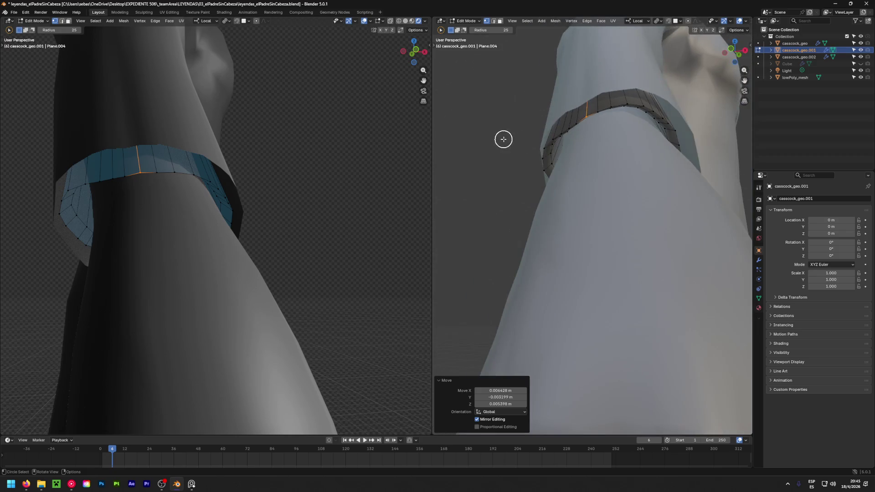
key(Tab)
click(503, 139)
mouse_move(295, 185)
middle_down()
mouse_move(330, 121)
mouse_move(172, 186)
mouse_move(297, 198)
mouse_move(249, 206)
mouse_move(239, 199)
middle_up()
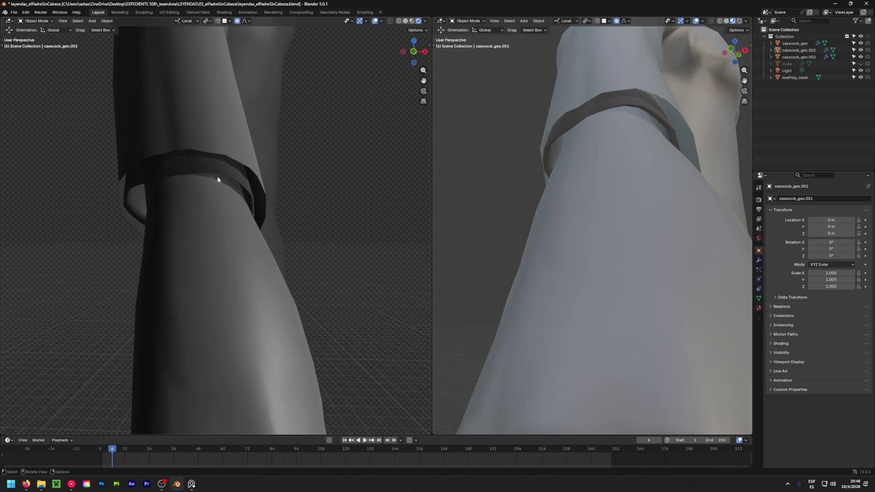
click(578, 116)
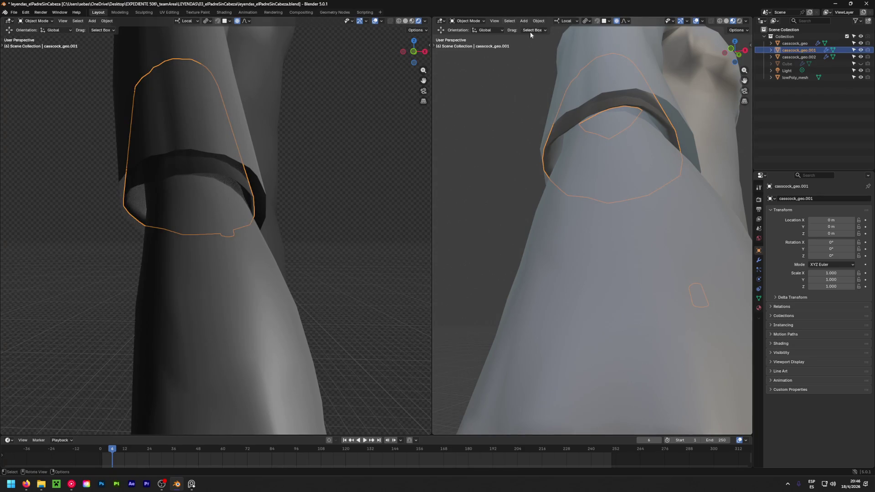
key(Tab)
click(553, 21)
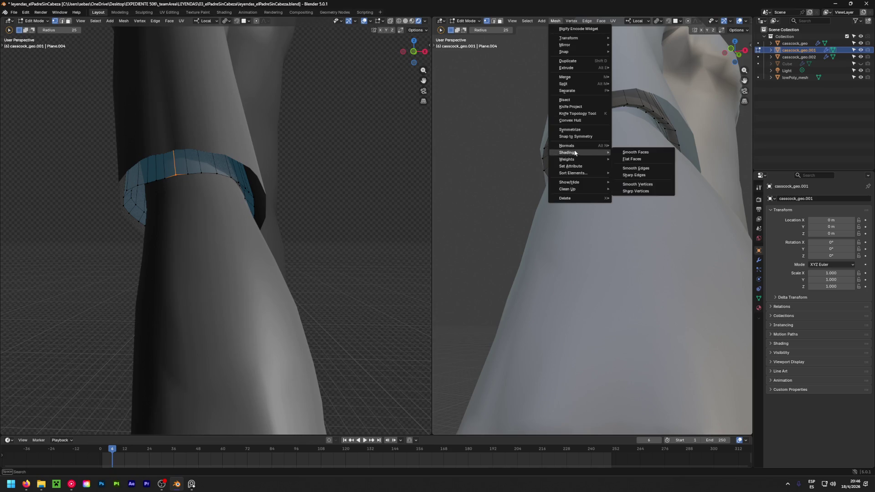
click(639, 154)
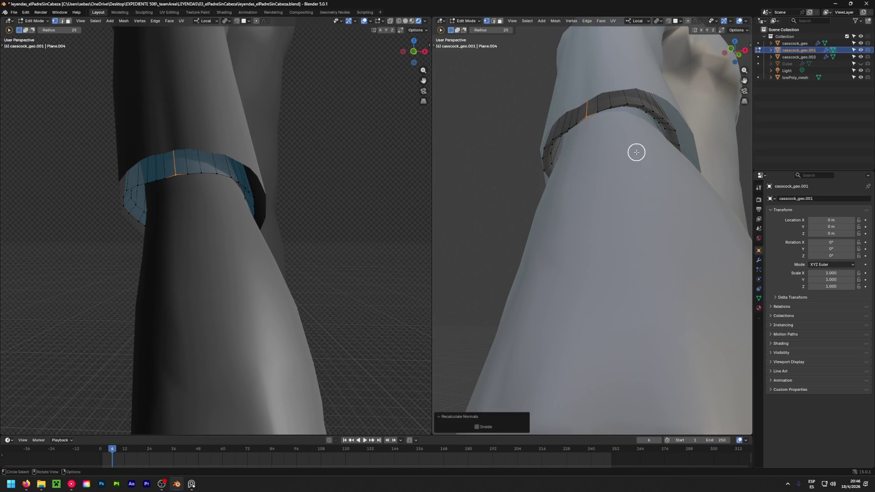
key(Tab)
click(487, 124)
scroll(487, 123, down, 5)
middle_drag(489, 129, 552, 169)
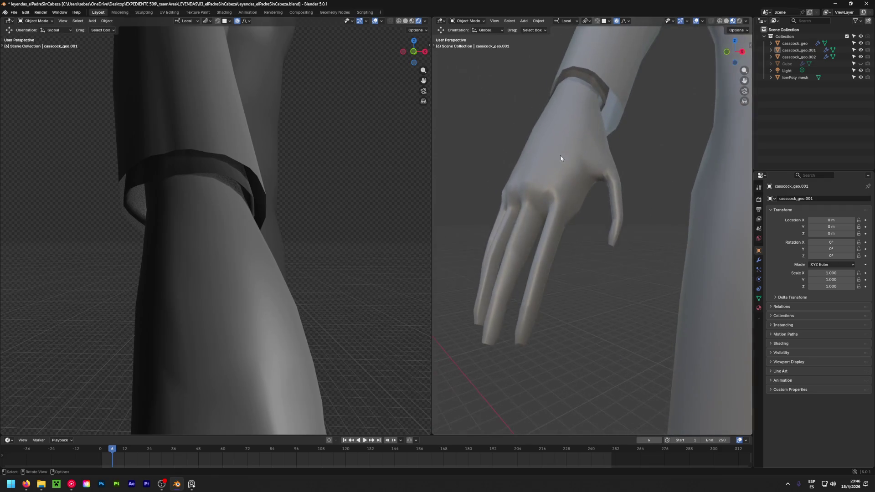
scroll(552, 169, down, 2)
scroll(611, 143, down, 3)
scroll(615, 172, up, 2)
scroll(522, 237, down, 5)
middle_drag(609, 230, 519, 221)
scroll(630, 218, up, 4)
scroll(608, 188, up, 3)
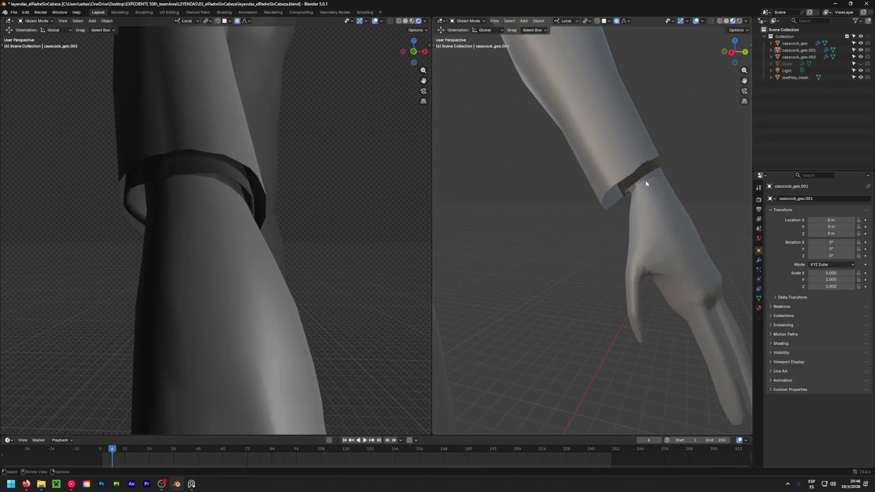
click(639, 174)
scroll(645, 134, down, 3)
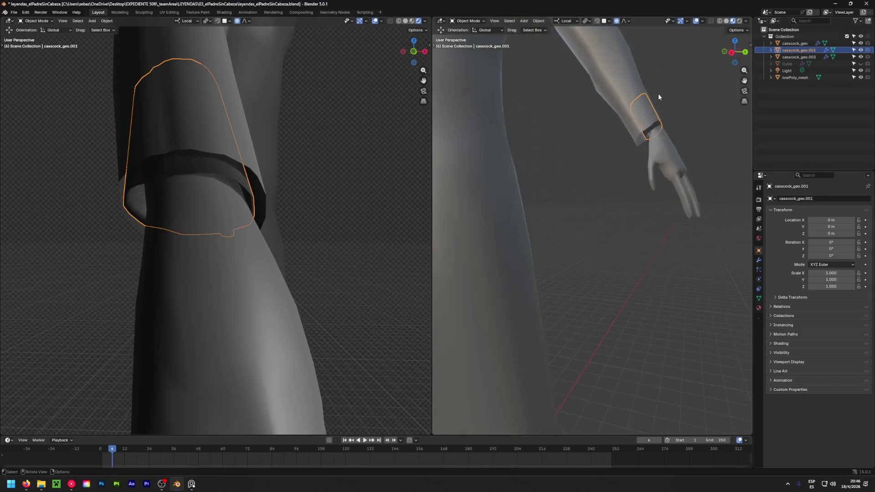
scroll(658, 94, down, 3)
middle_drag(529, 140, 526, 216)
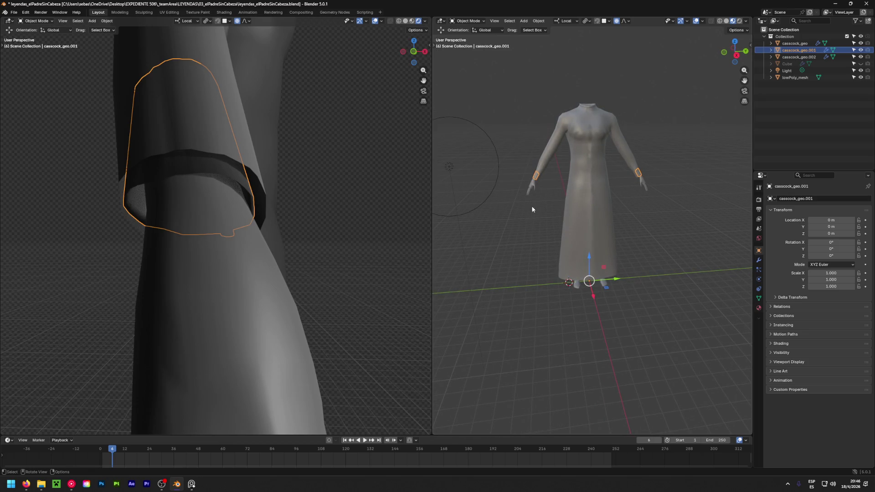
scroll(524, 173, up, 3)
scroll(648, 209, down, 3)
mouse_move(648, 209)
middle_down()
mouse_move(545, 218)
mouse_move(579, 218)
middle_up()
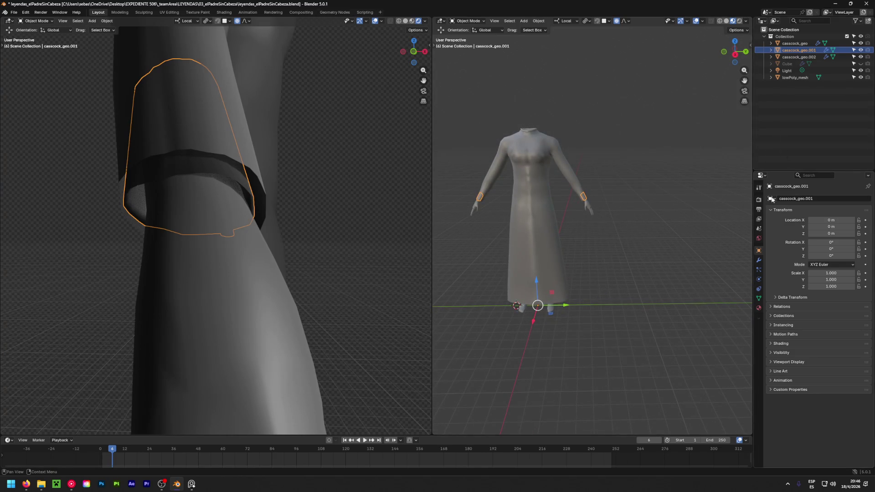
click(758, 260)
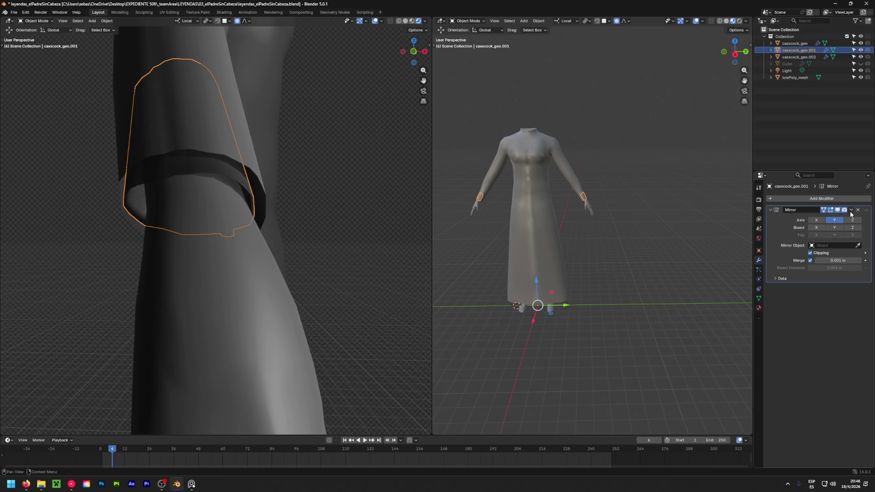
Delete the Mirror modifier from casscock_geo.001 and enter Edit Mode on it
click(851, 211)
click(851, 211)
click(829, 219)
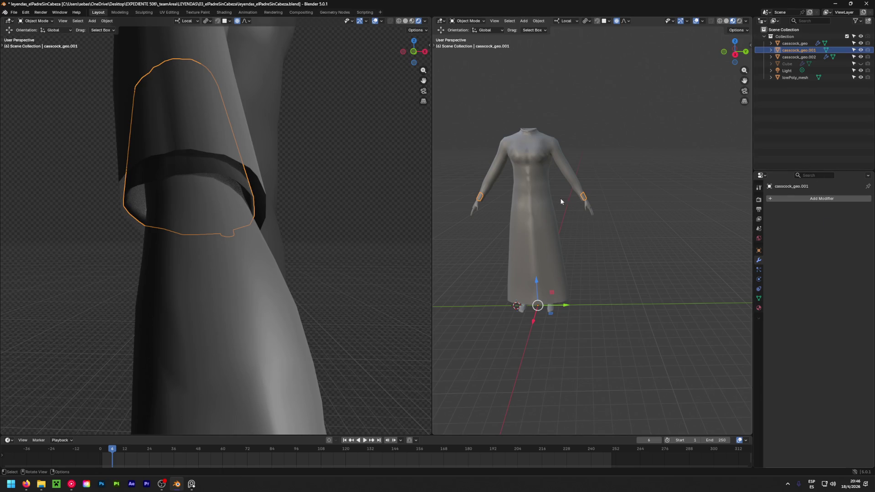
key(Tab)
key(c)
In wireframe, circle-select one wrist band and separate it into casscock_geo.003
key(Escape)
click(719, 21)
key(c)
drag(582, 195, 578, 198)
key(Escape)
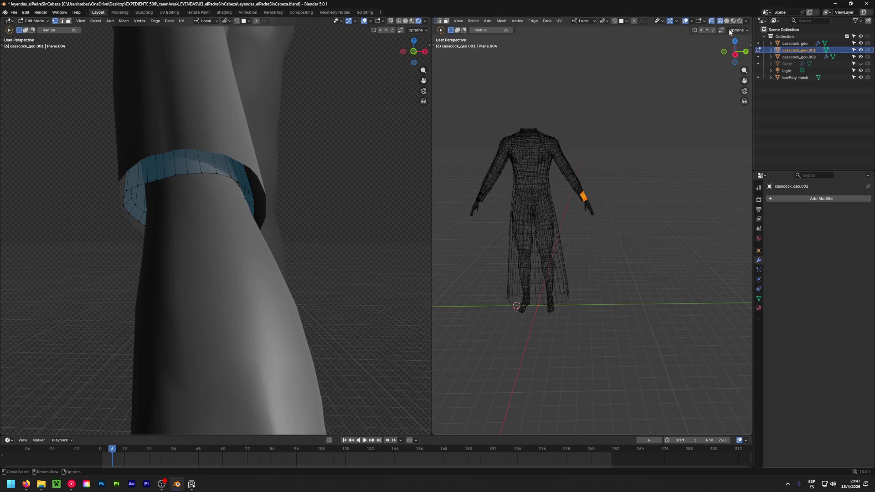
key(p)
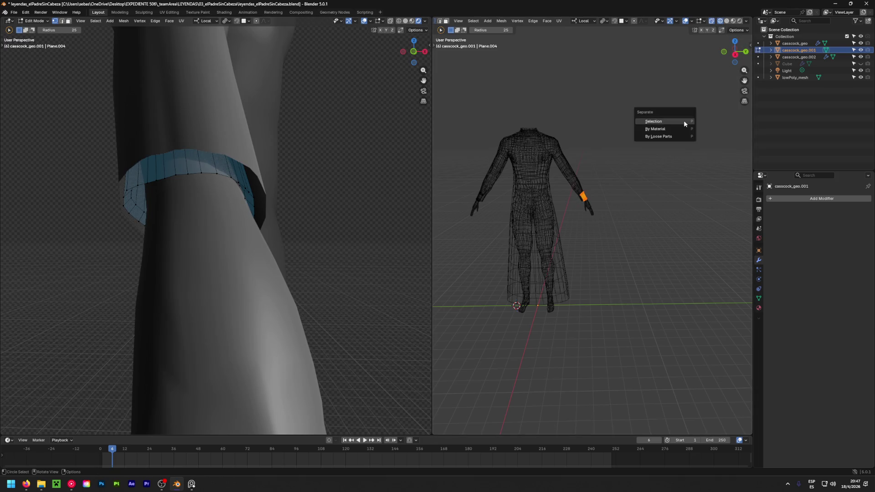
click(683, 121)
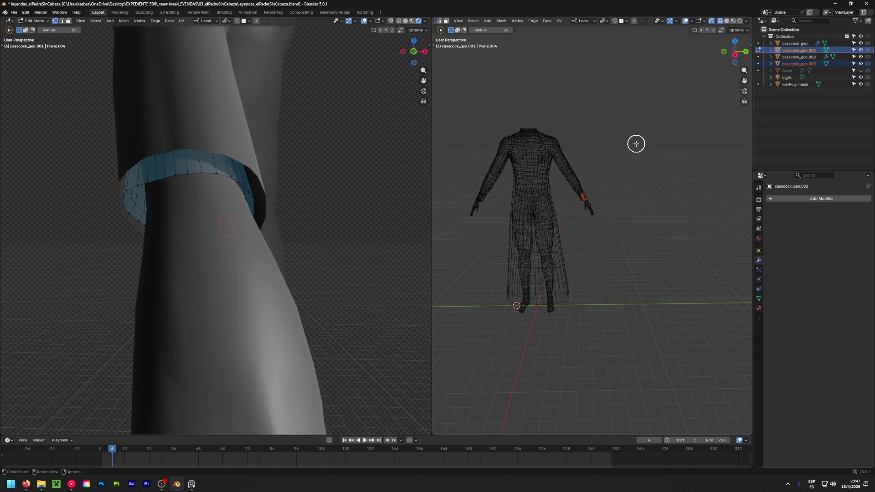
key(Tab)
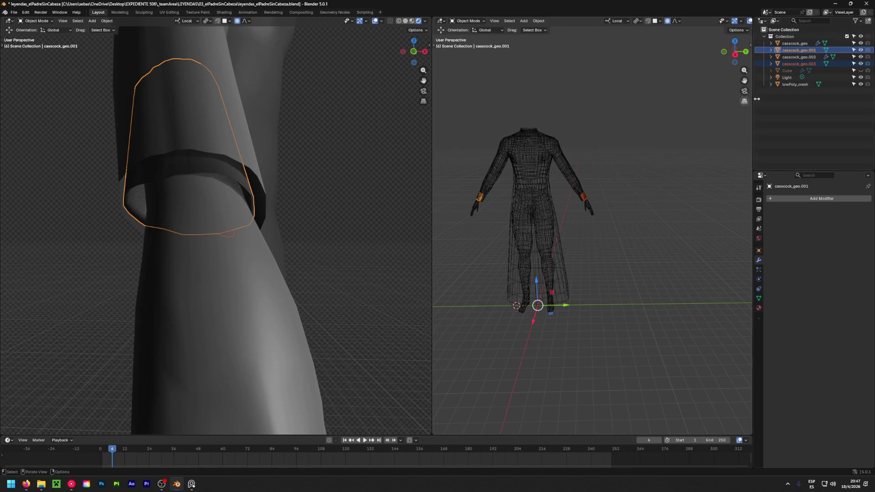
Toggle visibility to identify the cuff pieces and start renaming casscock_geo.001
click(860, 50)
click(859, 50)
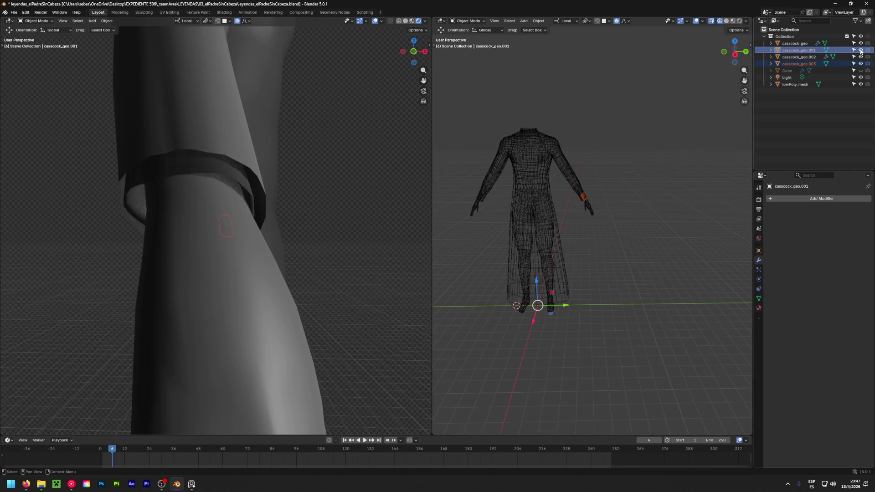
click(859, 49)
click(859, 49)
click(860, 58)
click(859, 58)
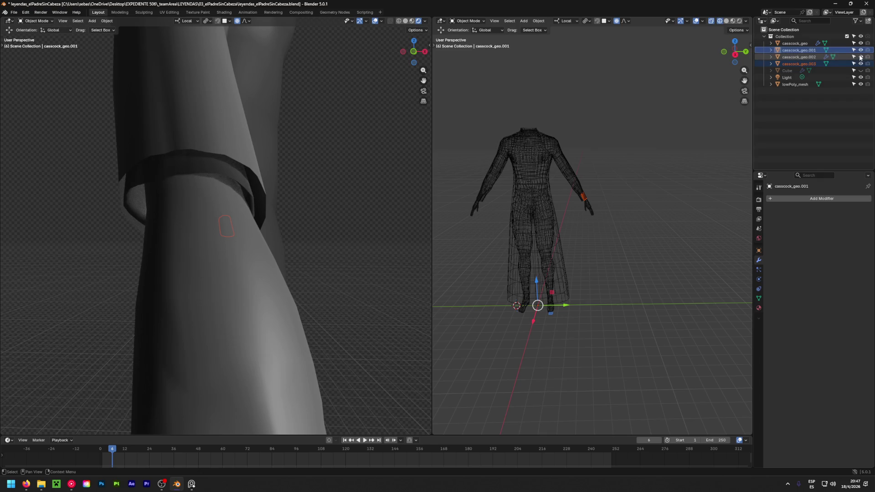
click(808, 62)
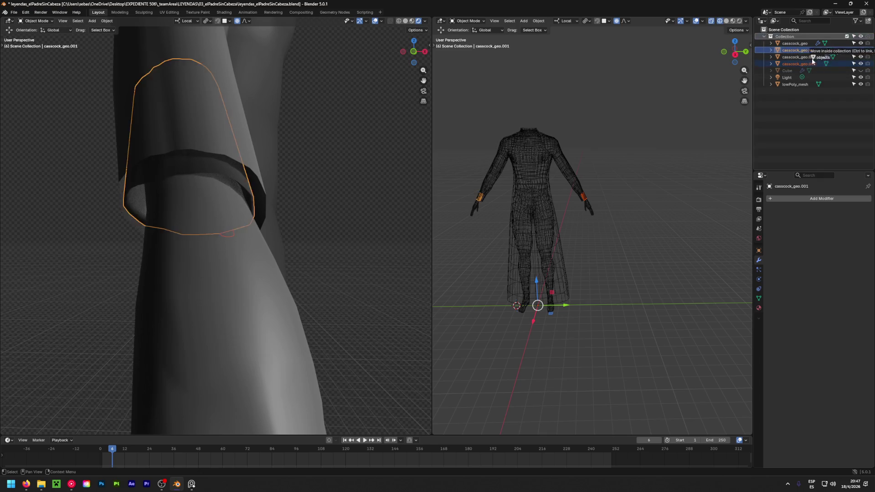
ctrl+click(807, 50)
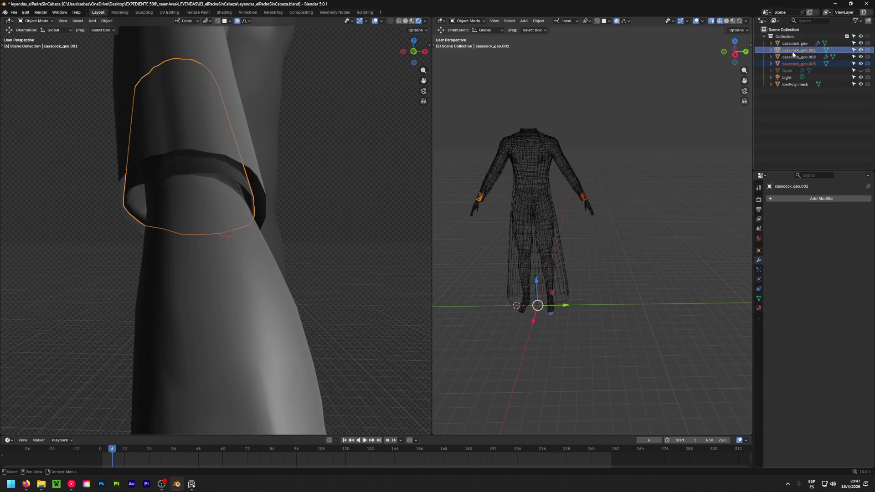
double_click(791, 51)
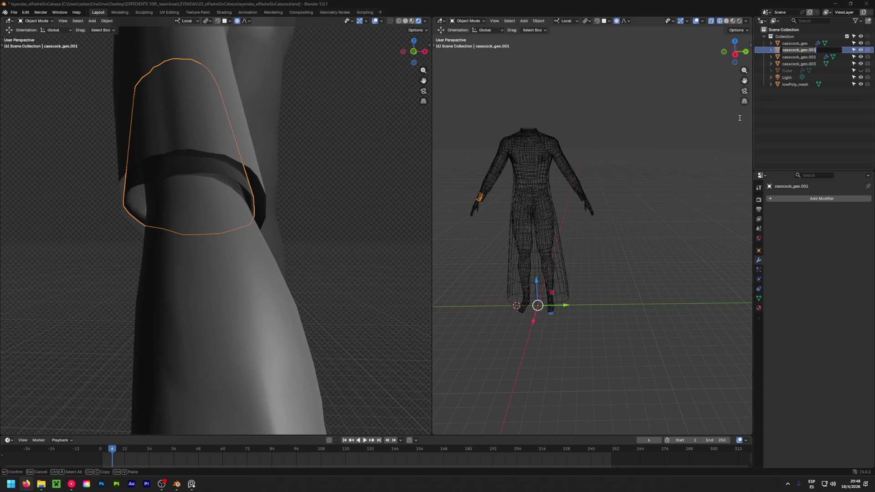
drag(819, 50, 760, 49)
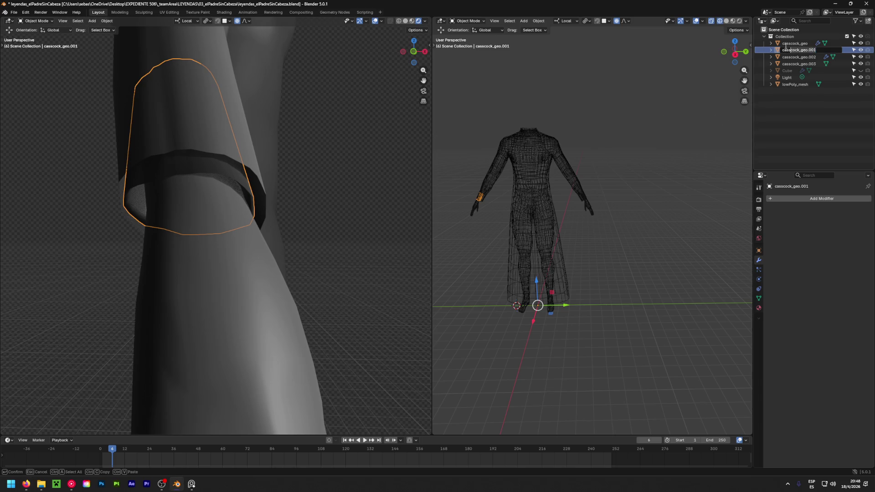
text(c)
text(R_)
text(geo)
Rename the pieces to cuffR_geo, collar_geo and cuffL_geo
key(Return)
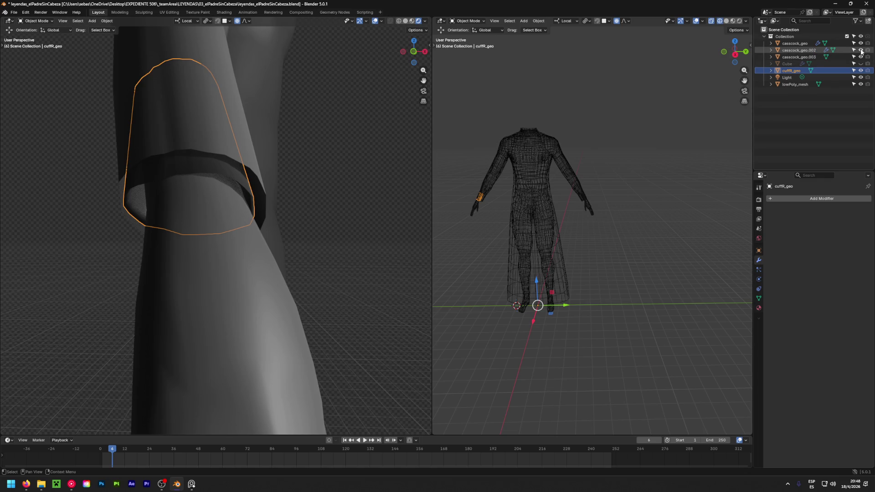
double_click(801, 52)
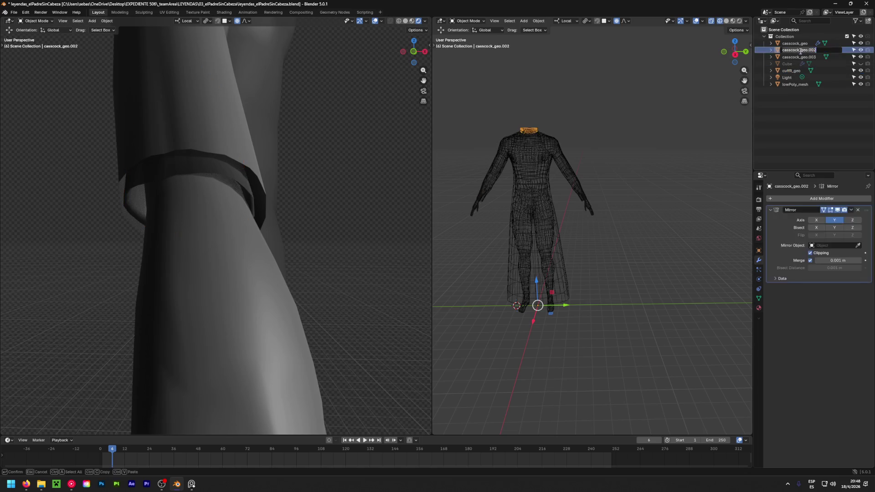
text(collar_geo)
key(Return)
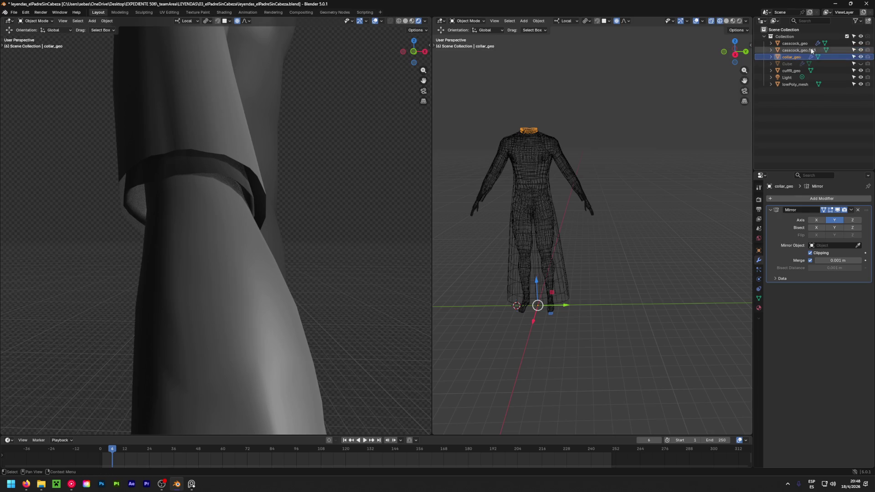
double_click(799, 50)
text(cuffL_geo)
key(Return)
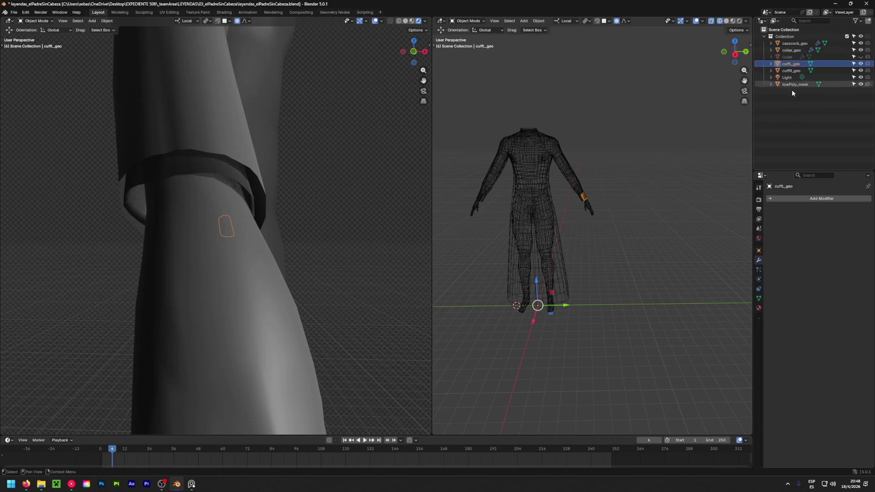
Unhide, select and delete the stray Cube head object
click(791, 122)
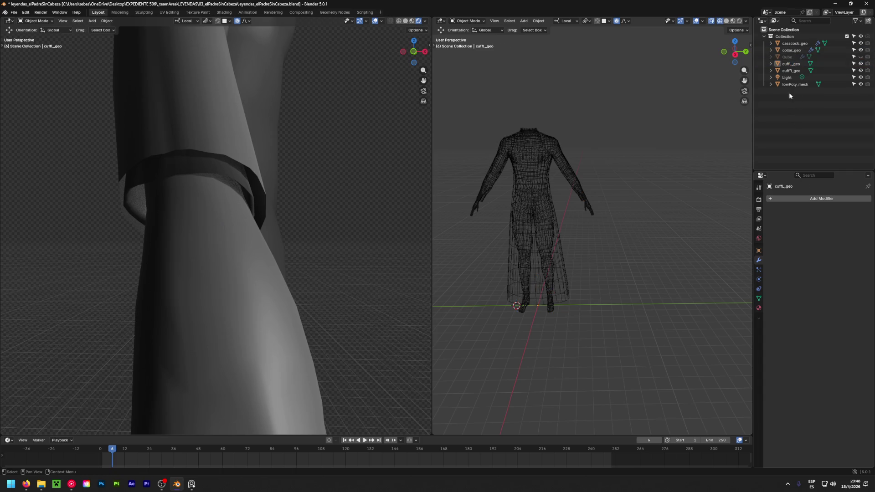
click(861, 57)
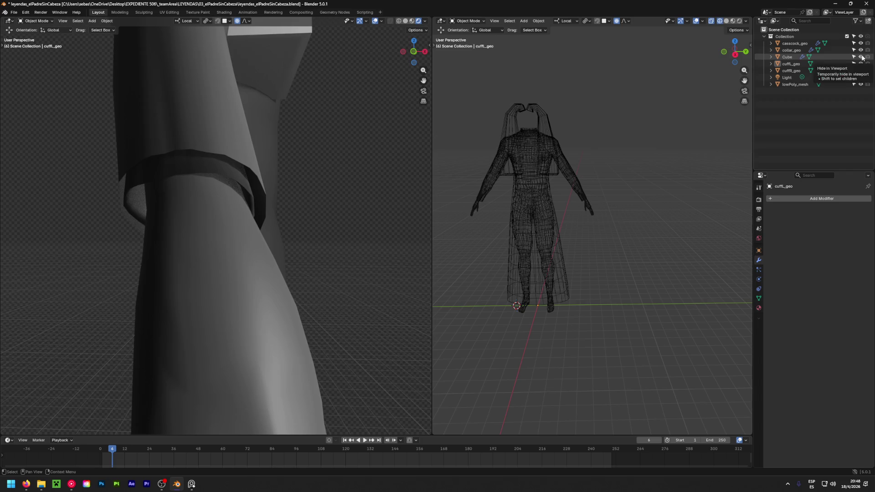
click(860, 57)
click(785, 59)
key(x)
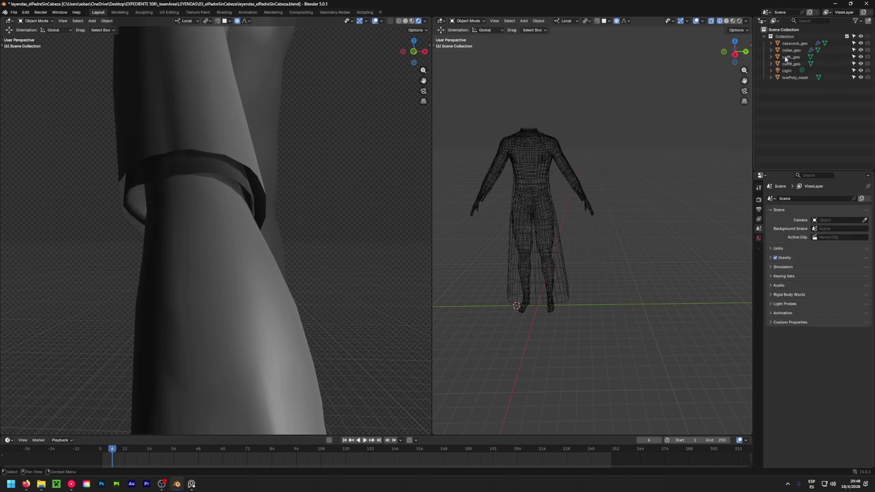
Save the file and snap the 3D cursor to the world origin
key(ctrl+s)
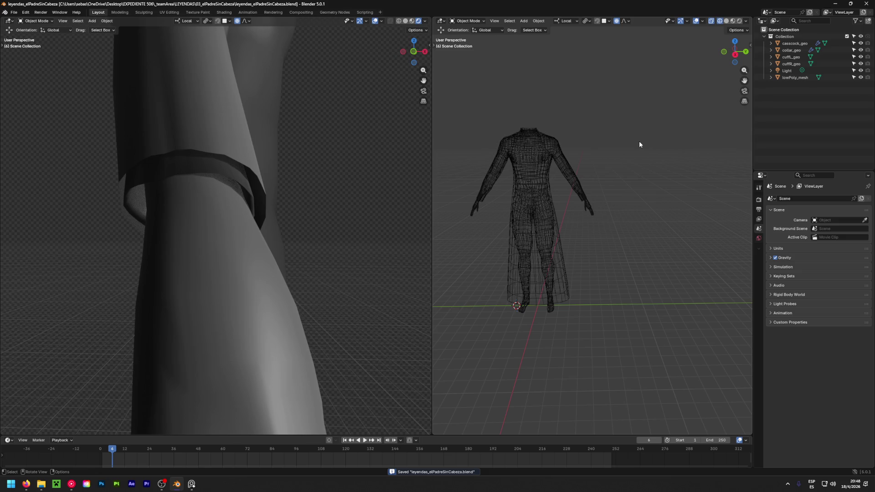
scroll(589, 195, down, 2)
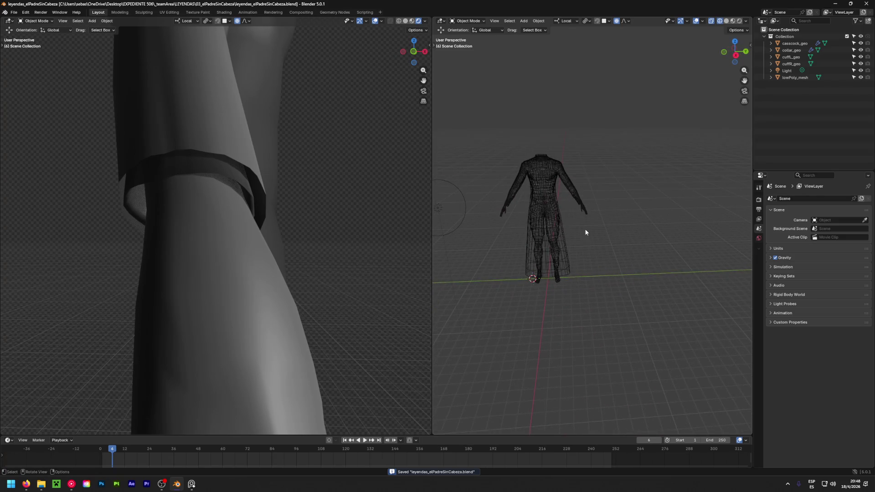
key(shift+s)
click(550, 254)
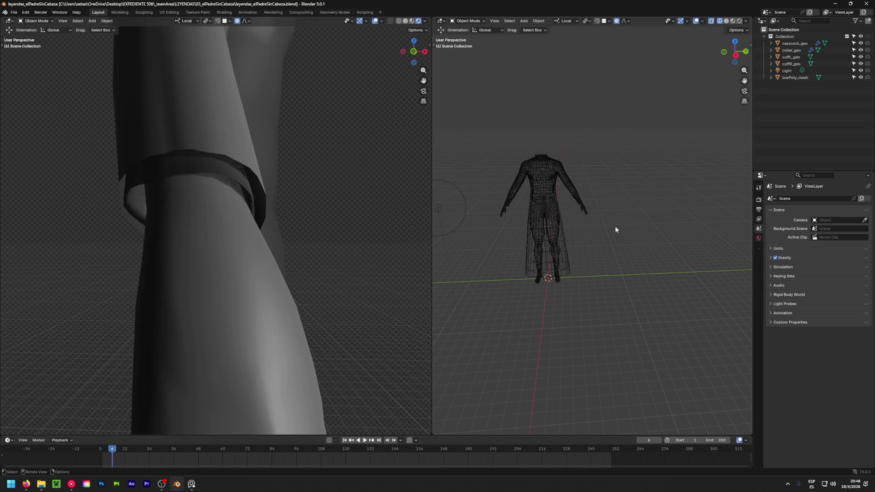
shift+middle_drag(591, 244, 635, 258)
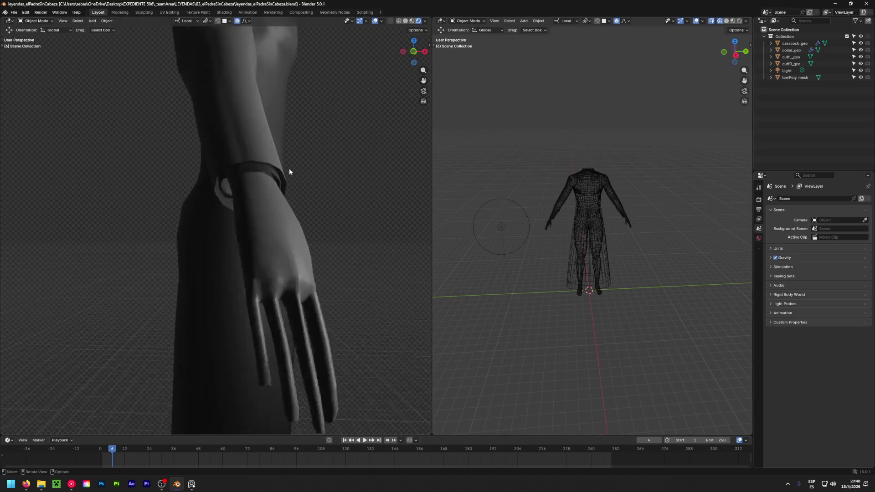
scroll(288, 172, down, 4)
scroll(203, 203, down, 3)
mouse_move(320, 160)
middle_down()
mouse_move(293, 199)
mouse_move(197, 209)
middle_up()
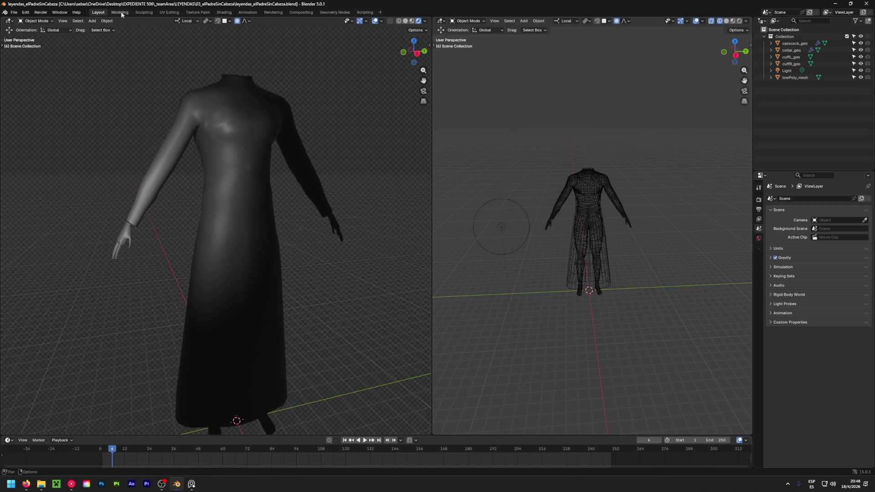
Set the left viewport to Material Preview shading and orbit to the figure's front
click(405, 21)
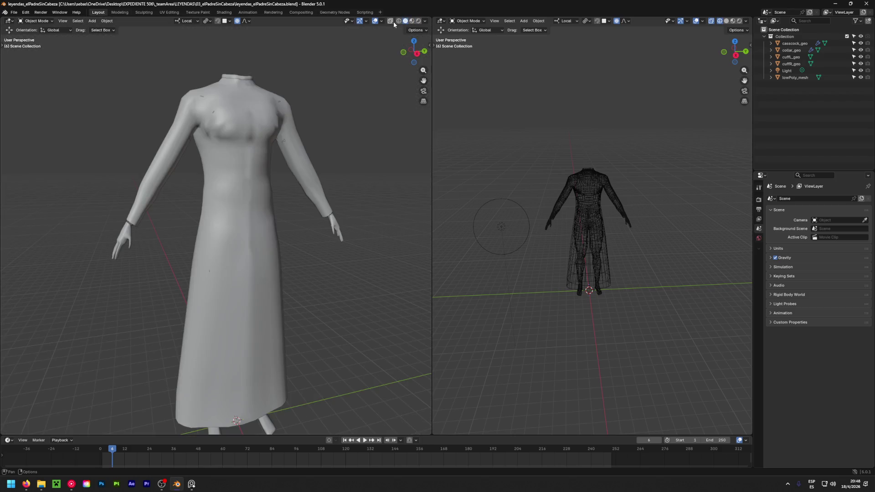
click(411, 21)
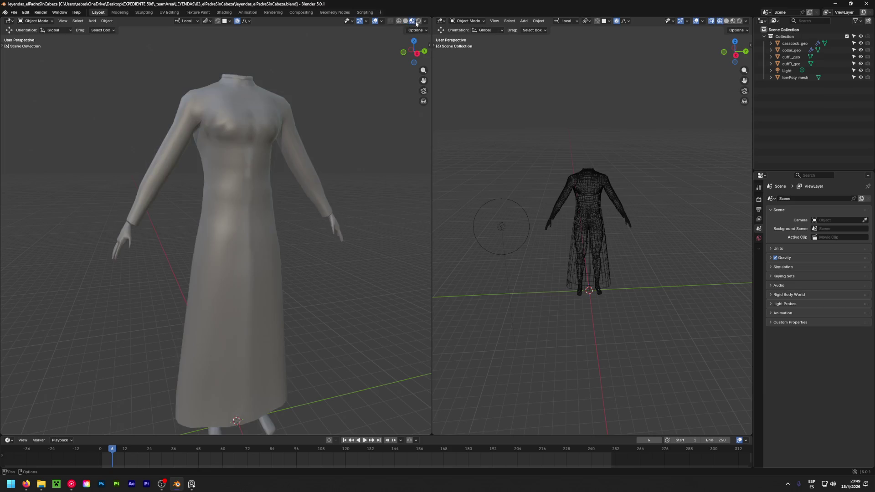
middle_drag(405, 35, 203, 216)
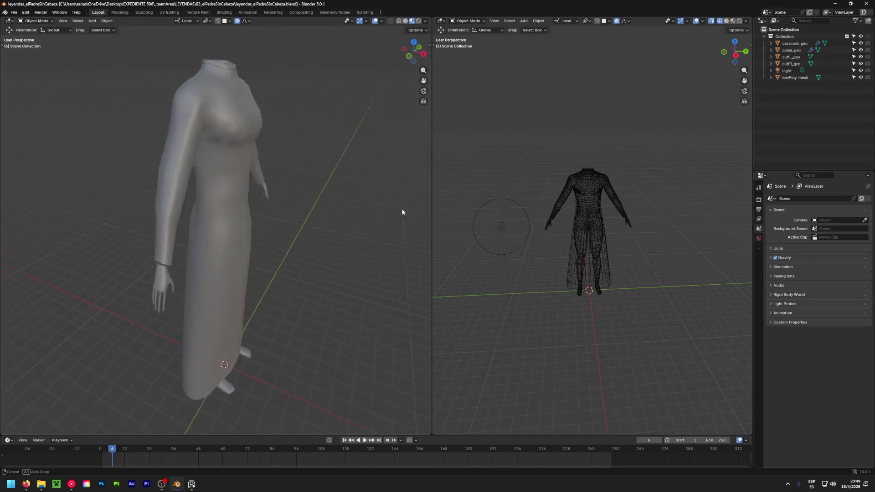
middle_drag(203, 216, 325, 182)
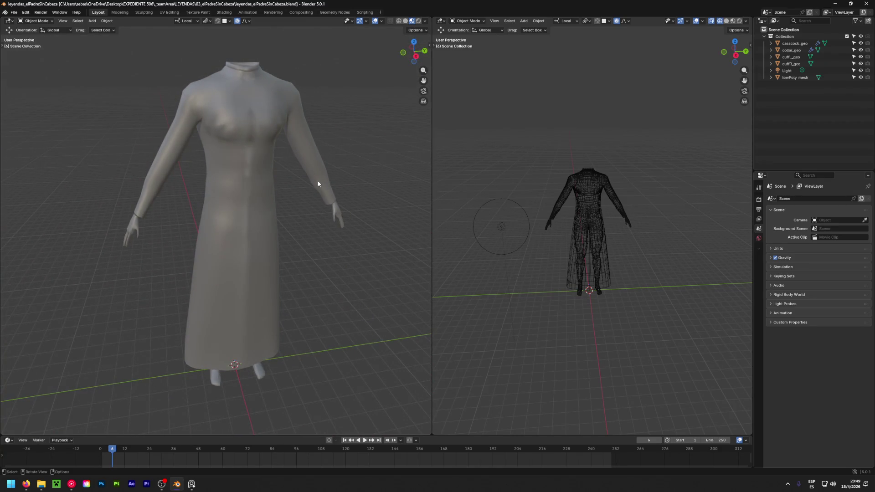
Rename lowPoly_mesh to body_geo and save the file
click(796, 43)
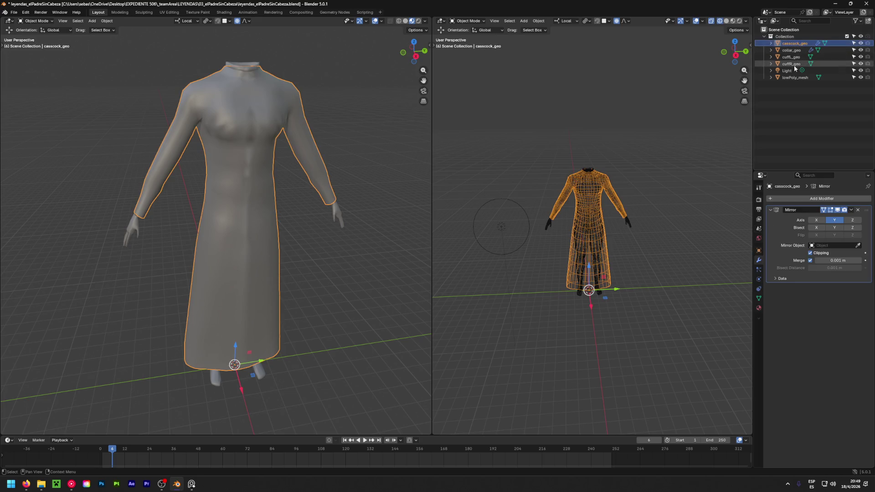
click(791, 64)
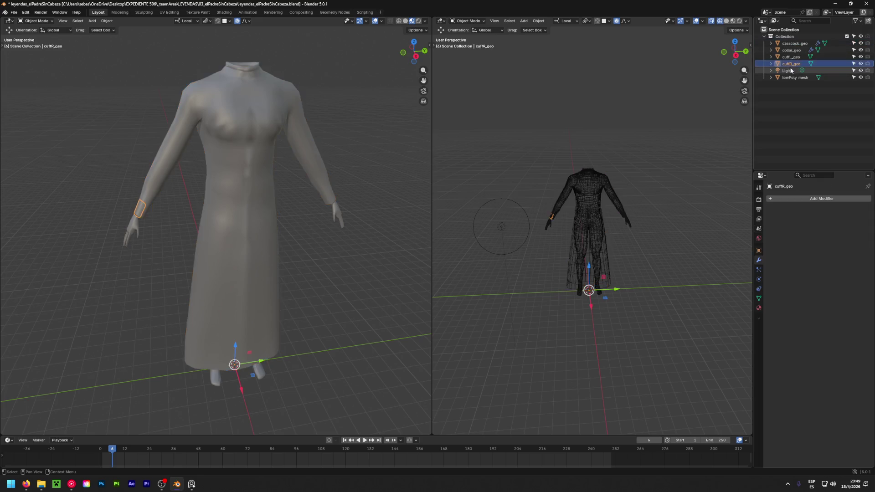
click(789, 79)
double_click(791, 78)
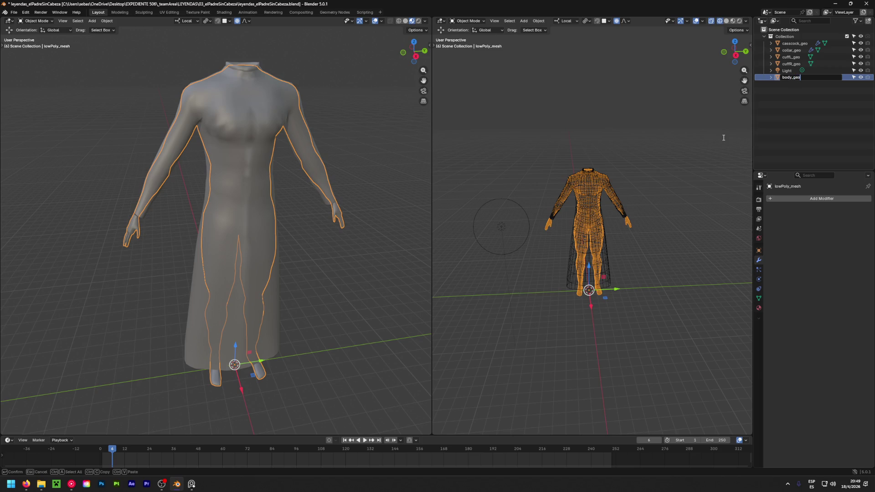
key(Return)
click(801, 132)
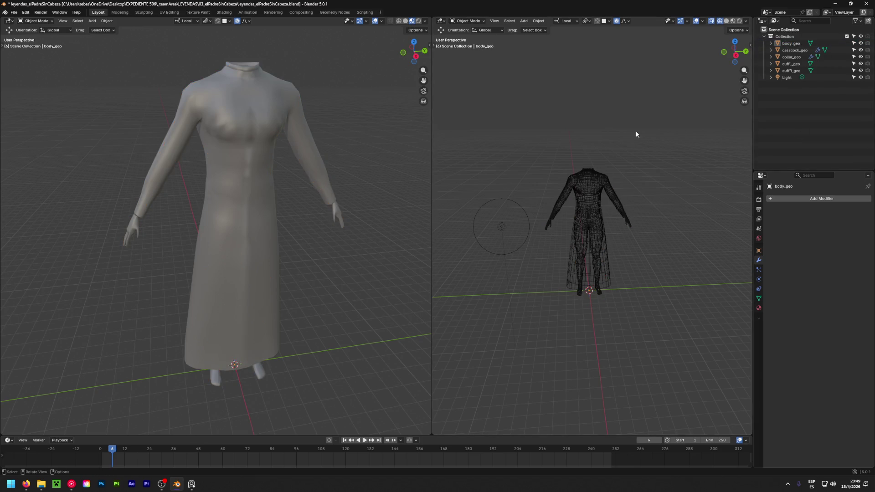
key(ctrl+s)
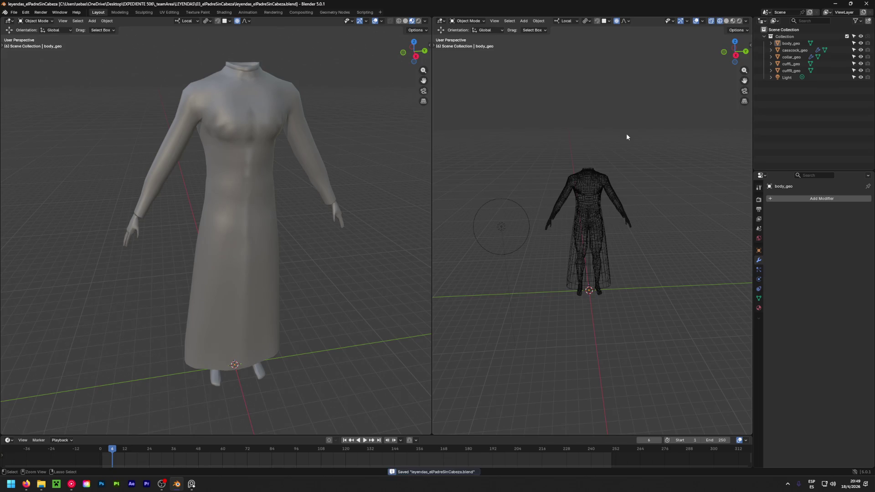
Hide the cassock, collar and cuffs, leaving the bare body, and enter Edit Mode
shift+middle_drag(343, 329, 340, 222)
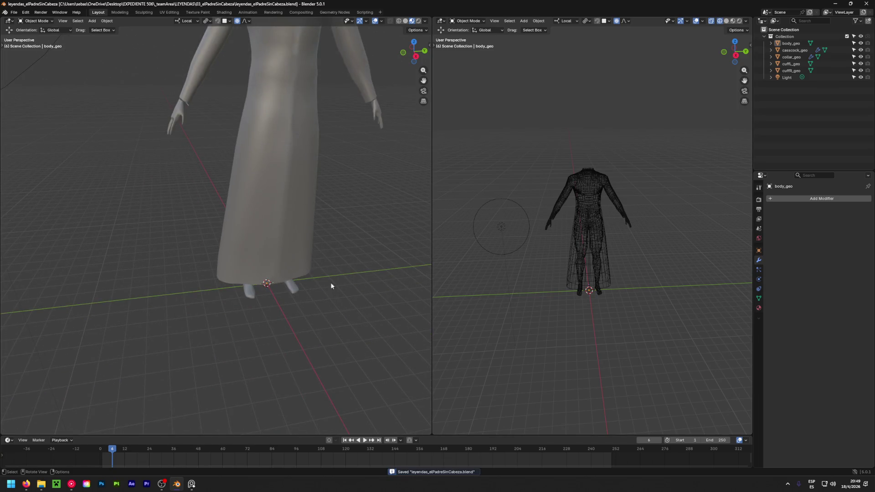
scroll(343, 285, up, 3)
middle_drag(225, 290, 391, 179)
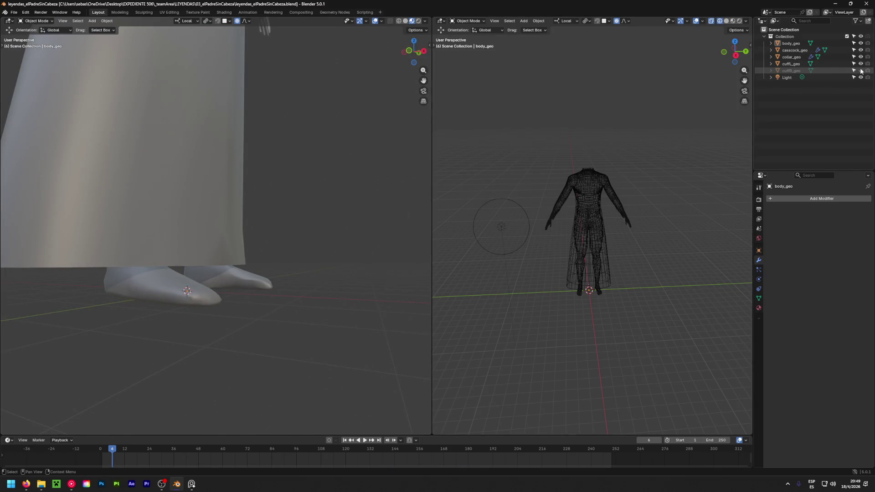
drag(860, 50, 860, 43)
click(860, 43)
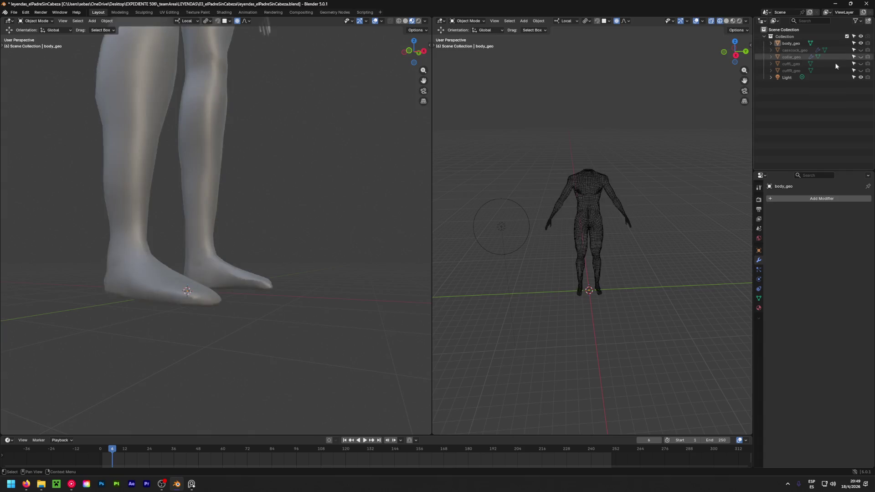
middle_drag(440, 146, 406, 174)
key(Tab)
With X-ray on, circle-select one whole foot of the body mesh
mouse_move(315, 225)
middle_down()
mouse_move(198, 279)
mouse_move(207, 312)
middle_up()
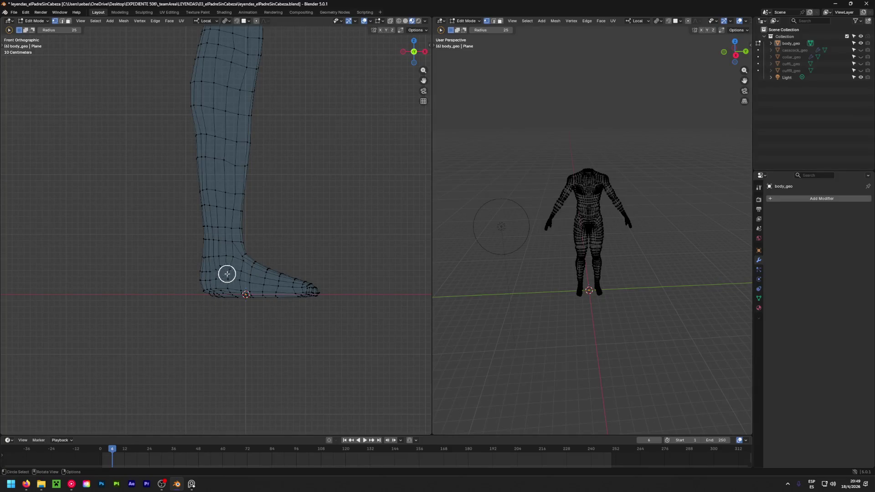
drag(204, 255, 252, 258)
mouse_move(252, 258)
middle_down()
mouse_move(416, 253)
mouse_move(249, 229)
middle_up()
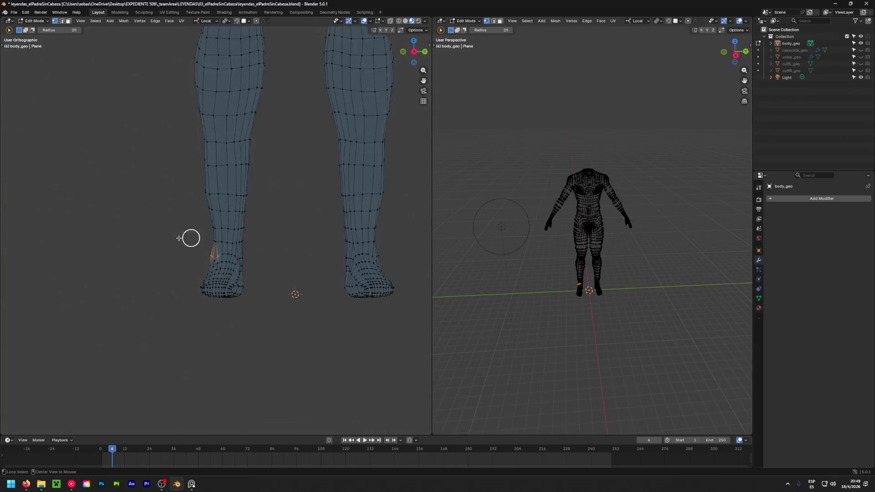
click(398, 21)
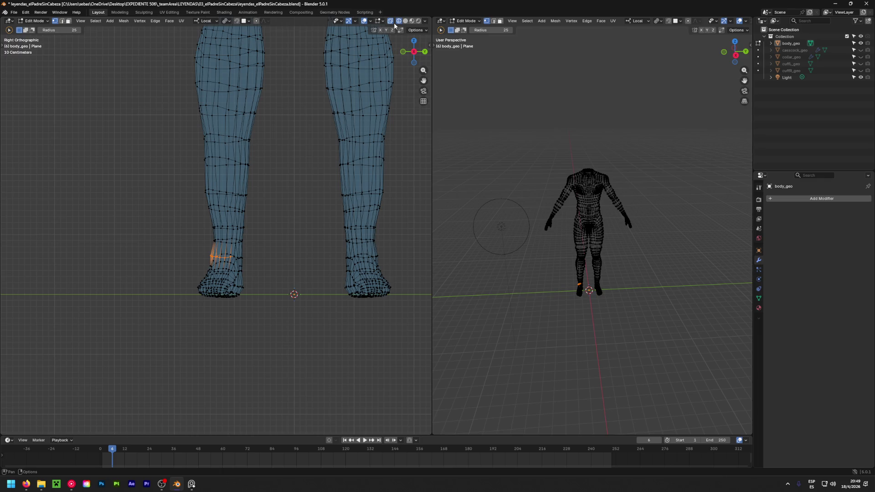
drag(206, 270, 235, 279)
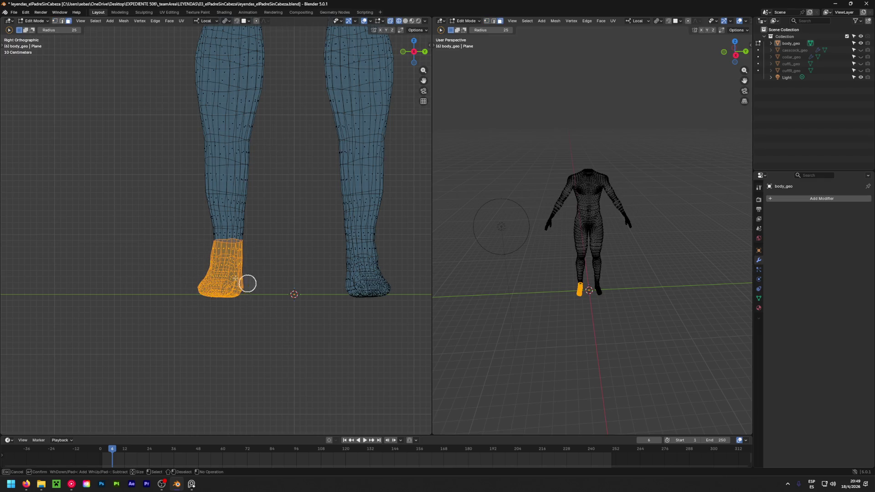
right_click(221, 268)
mouse_move(221, 267)
middle_down()
mouse_move(185, 276)
mouse_move(322, 282)
middle_up()
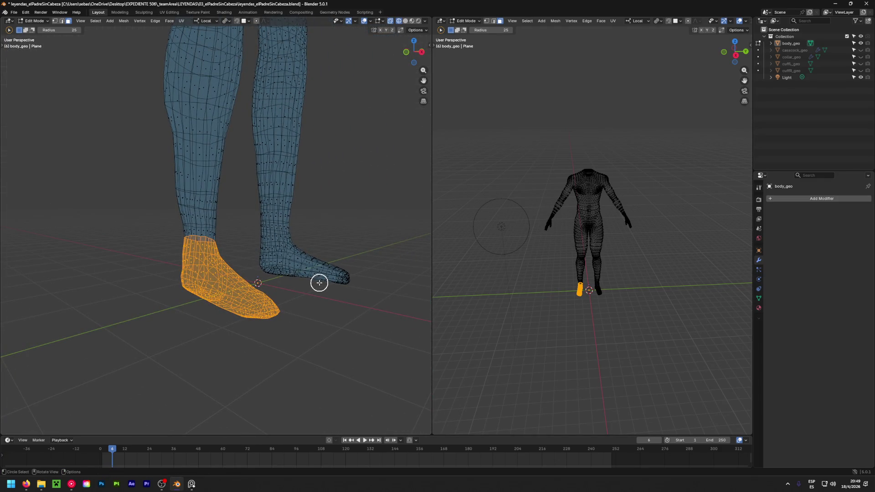
middle_drag(283, 283, 153, 291)
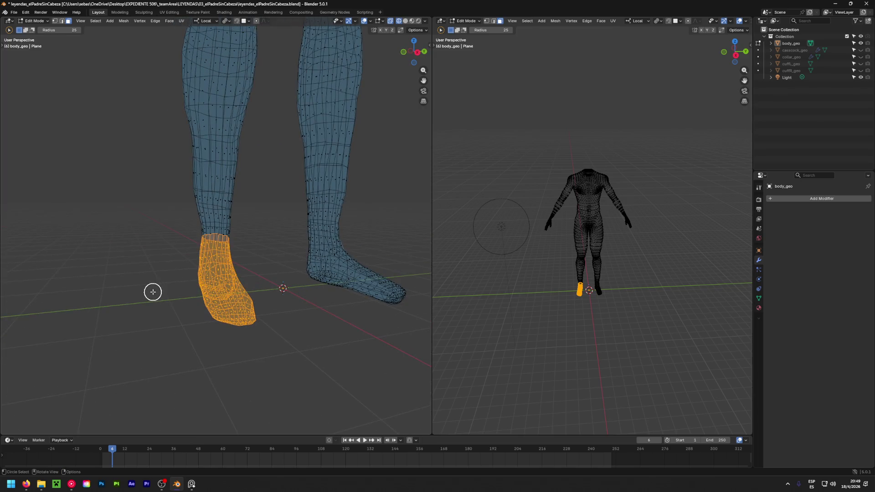
Duplicate the foot in place and separate it into body_geo.001
key(g)
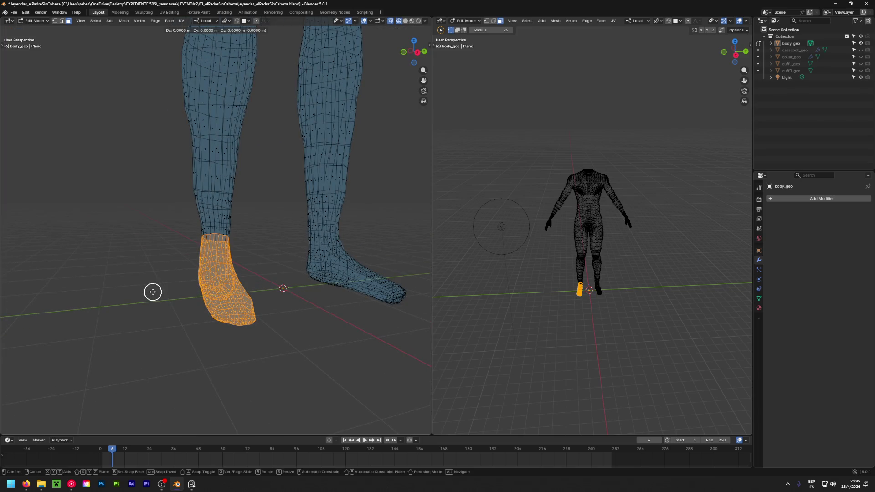
right_click(153, 292)
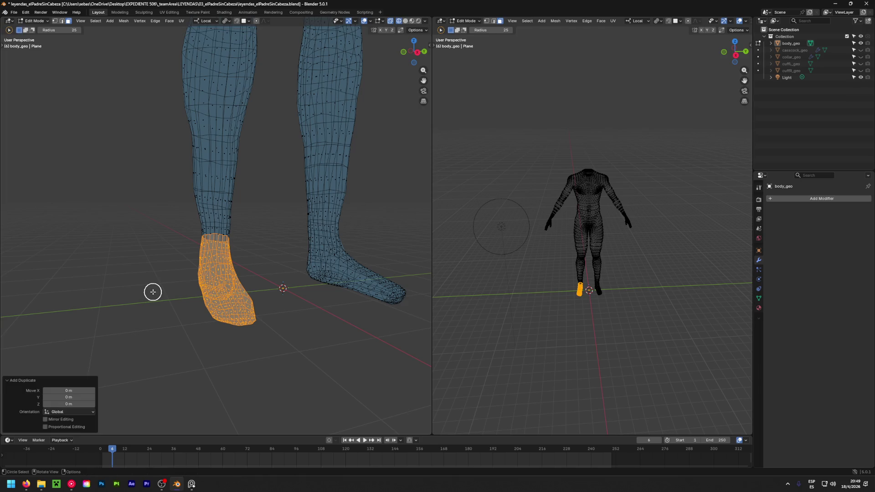
key(p)
click(152, 292)
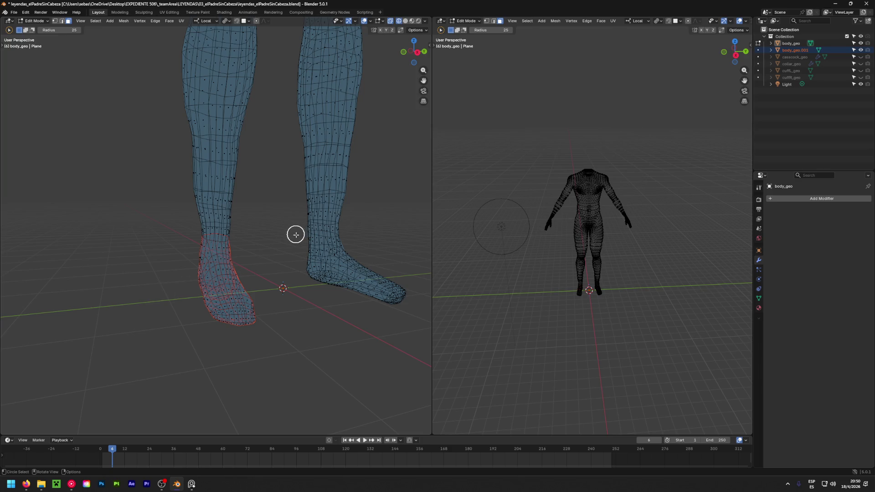
middle_drag(296, 234, 229, 237)
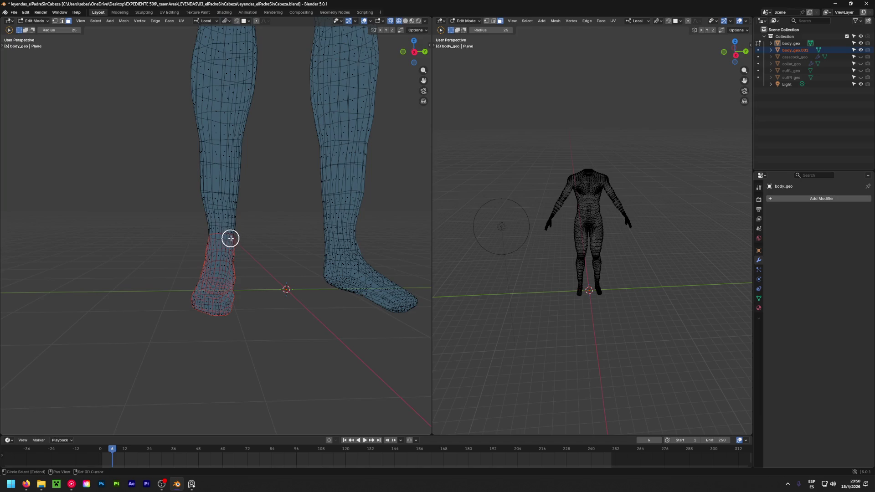
key(a)
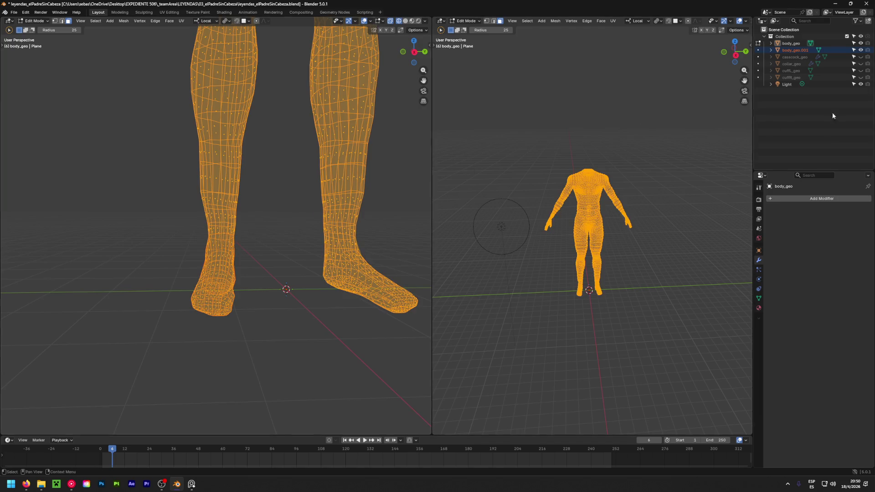
click(757, 50)
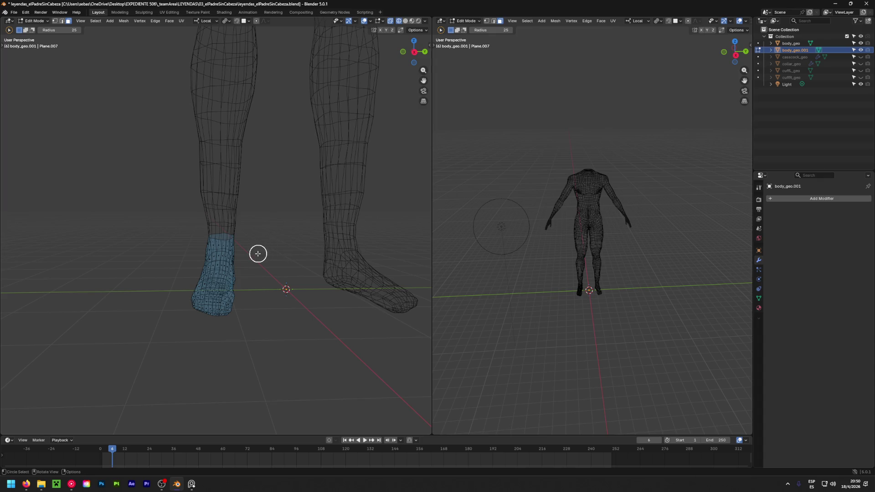
Scale the foot copy to about 1.157 and raise it roughly 3.5 cm like a shoe
key(a)
key(s)
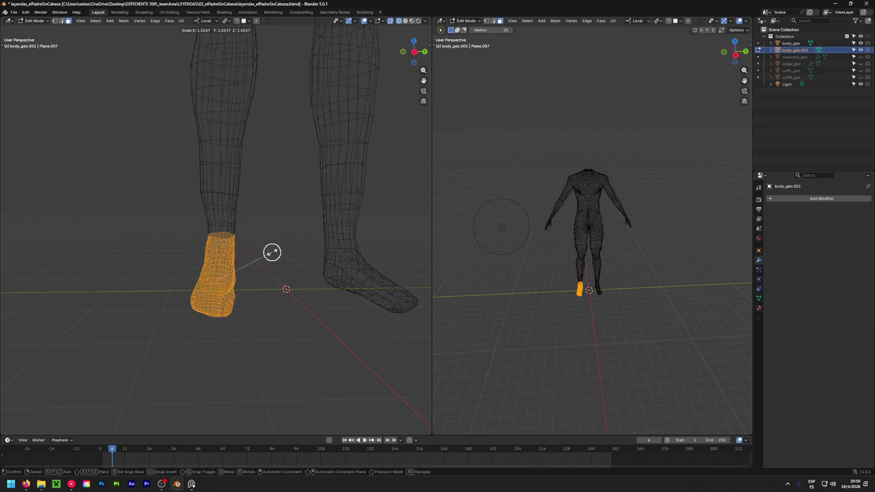
click(348, 250)
mouse_move(201, 287)
middle_down()
mouse_move(356, 267)
mouse_move(210, 264)
middle_up()
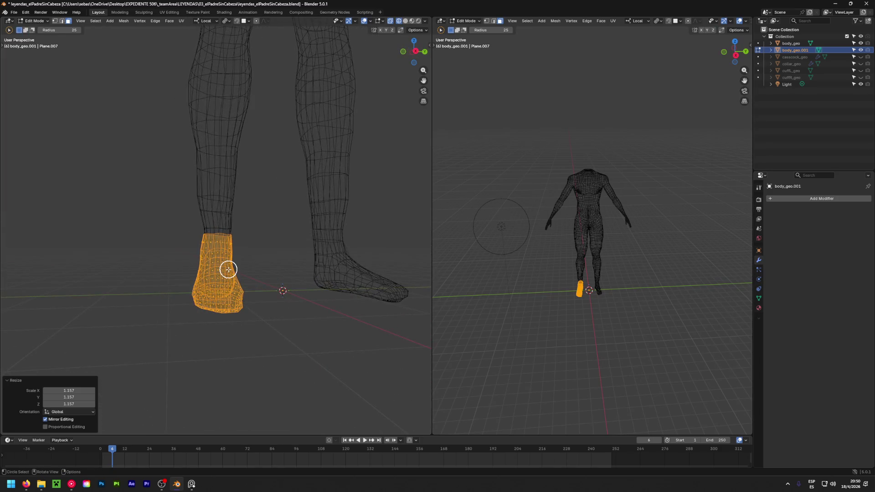
key(shift+space)
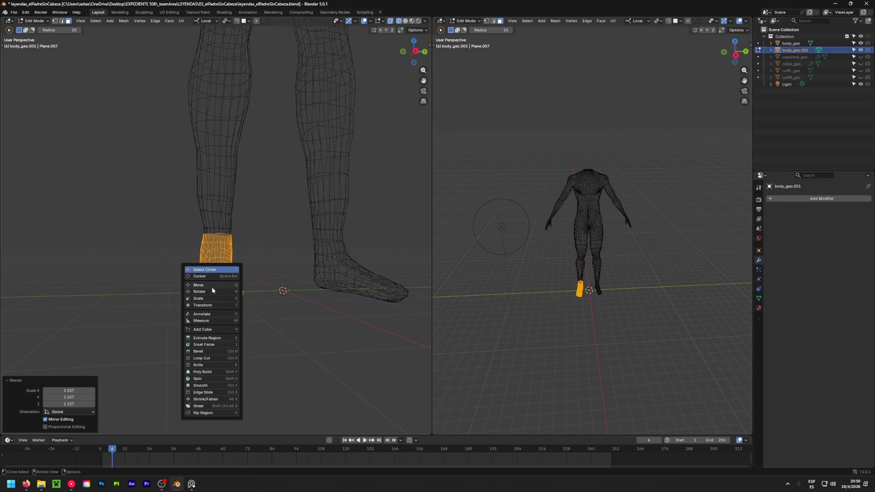
click(212, 286)
scroll(740, 25, down, 2)
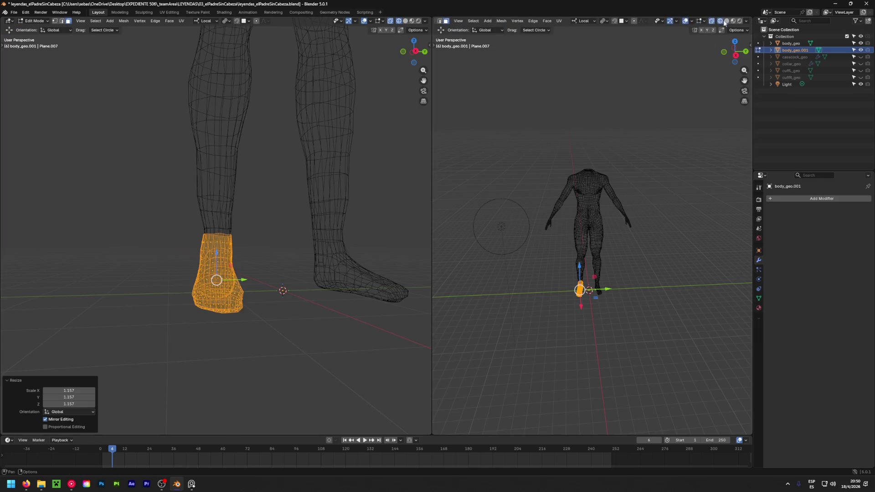
click(726, 21)
alt+middle_drag(565, 310, 568, 302)
scroll(569, 302, up, 4)
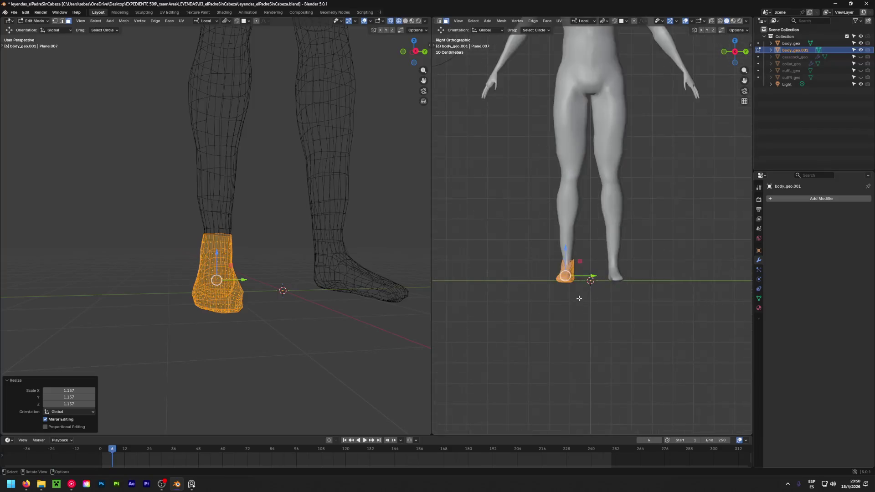
scroll(567, 273, up, 4)
scroll(566, 225, up, 3)
drag(565, 210, 566, 206)
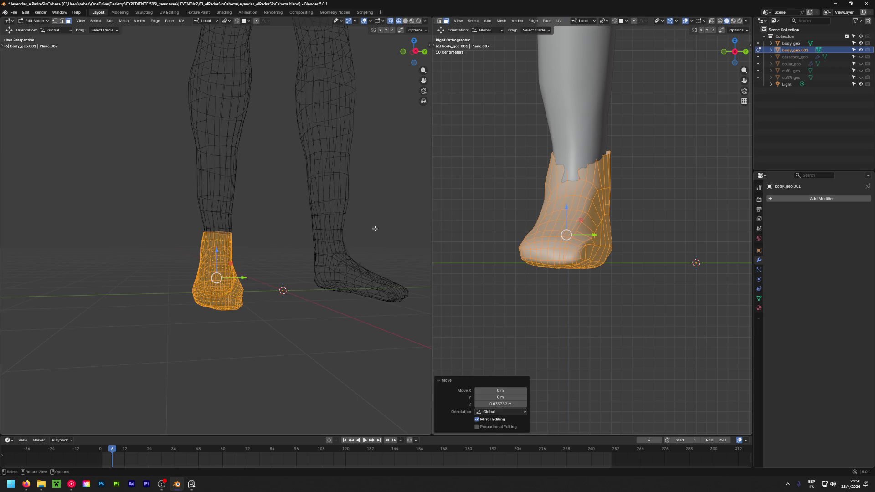
click(502, 164)
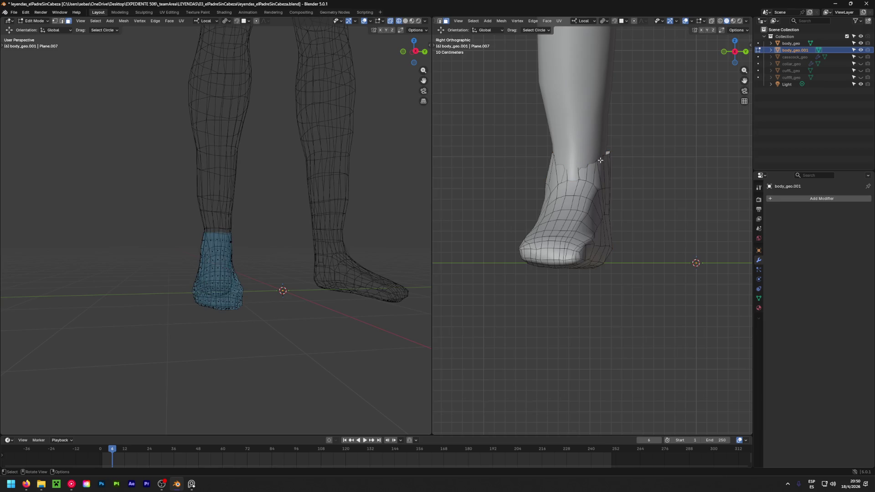
In edge select mode, shift the shoe's ankle edge loop slightly along X from front view
key(a)
key(alt+a)
key(2)
alt+click(605, 154)
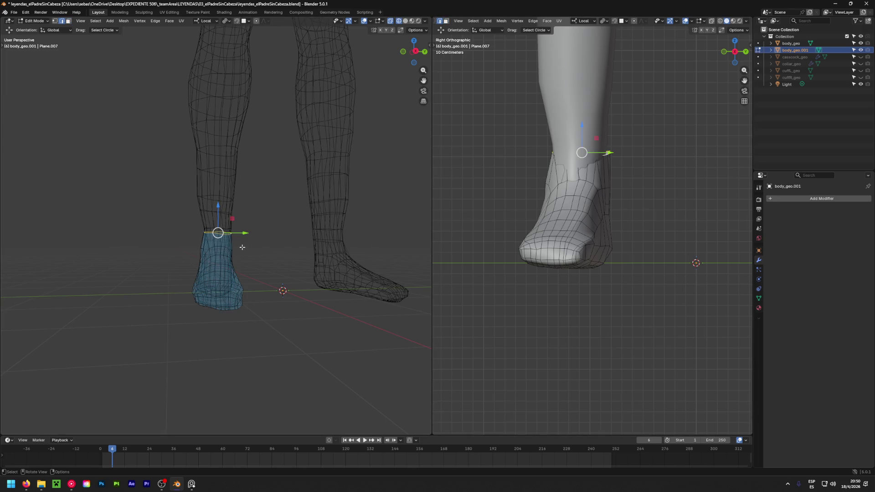
key(KP_1)
key(g)
key(x)
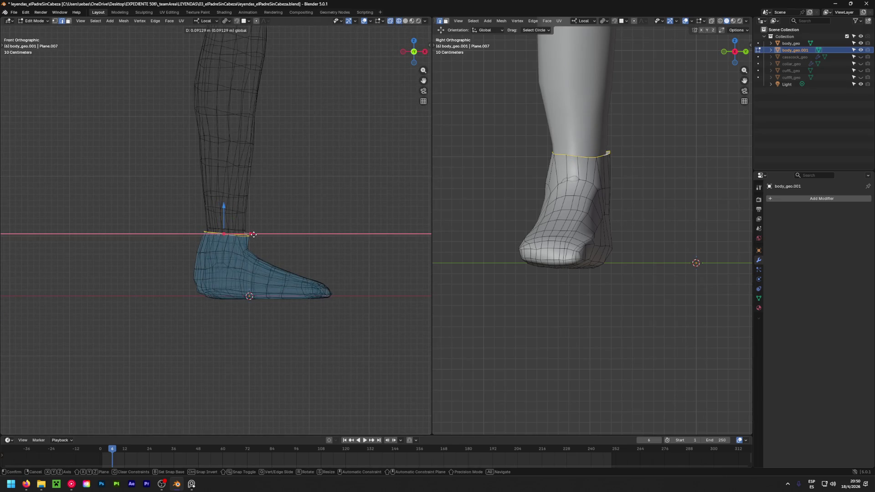
click(253, 235)
Shift the slanted edge loop on the foot about 0.0188 m along X
alt+click(581, 175)
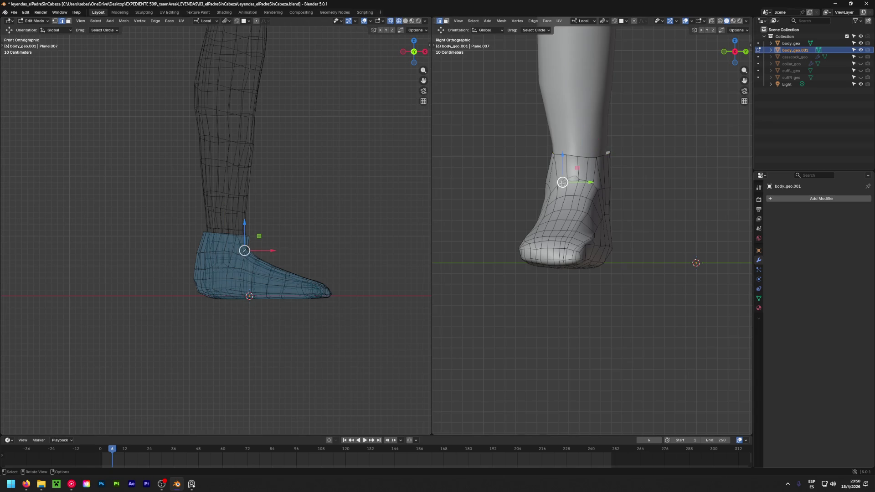
key(g)
key(x)
click(282, 248)
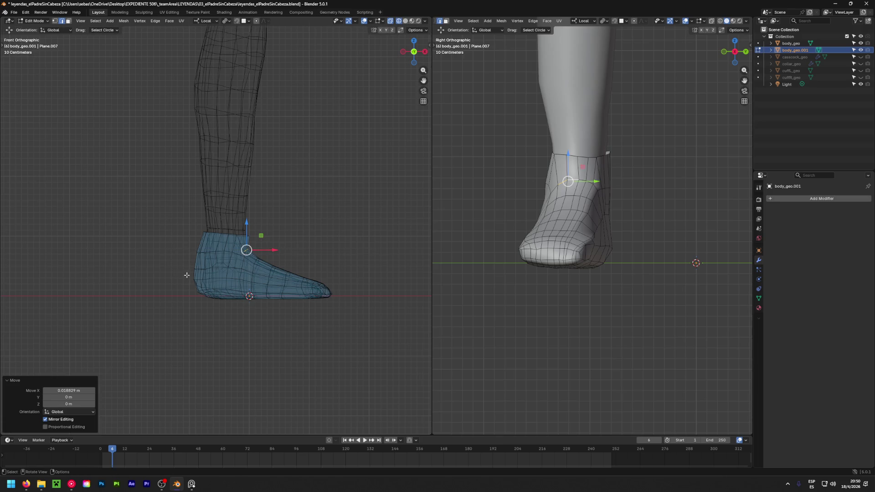
Move the vertical edge loop at the back of the heel outward and deselect it
alt+click(197, 271)
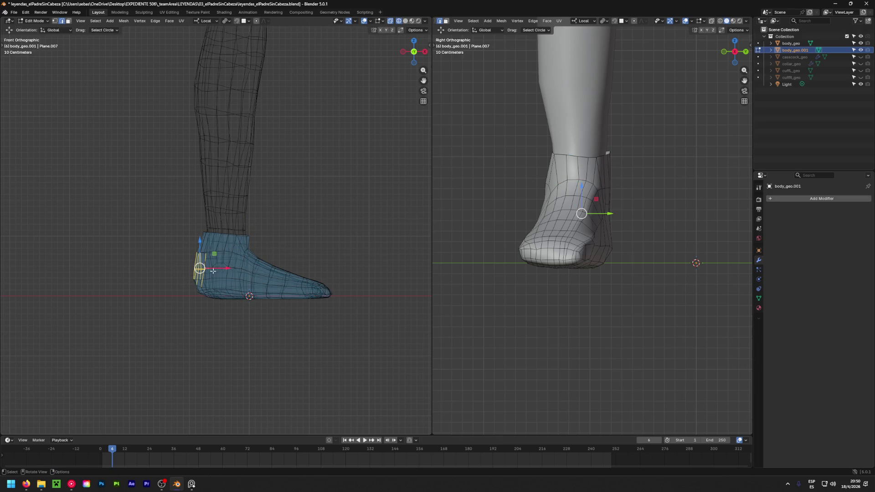
key(g)
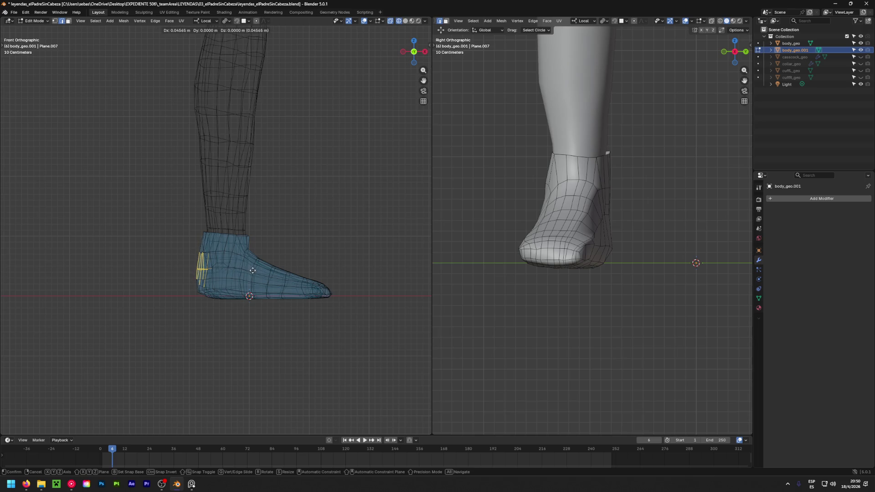
click(252, 270)
click(168, 265)
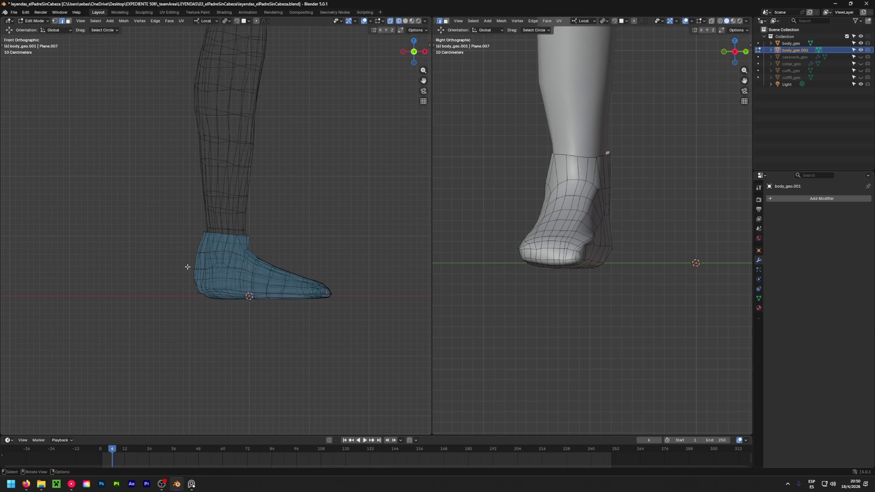
scroll(192, 275, up, 2)
Push a lower and a higher heel vertex along X in front view to smooth the heel
mouse_move(192, 276)
middle_down()
mouse_move(229, 278)
mouse_move(182, 272)
middle_up()
click(167, 251)
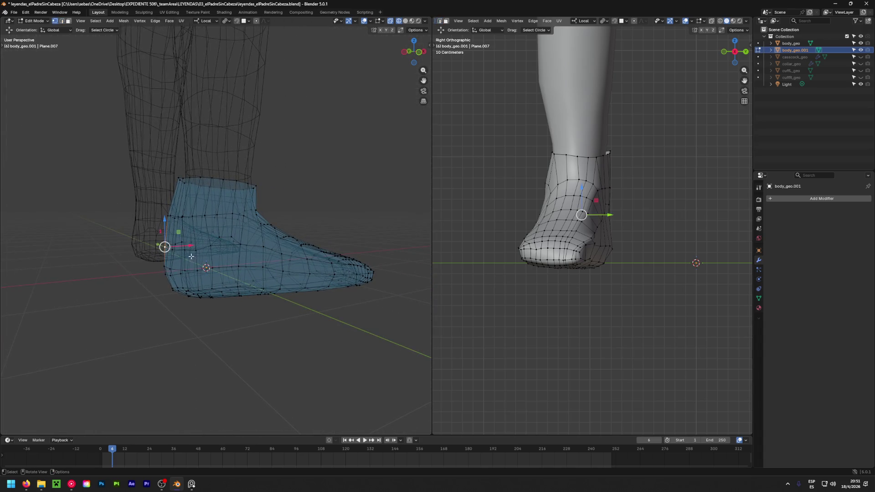
key(KP_1)
scroll(170, 221, up, 3)
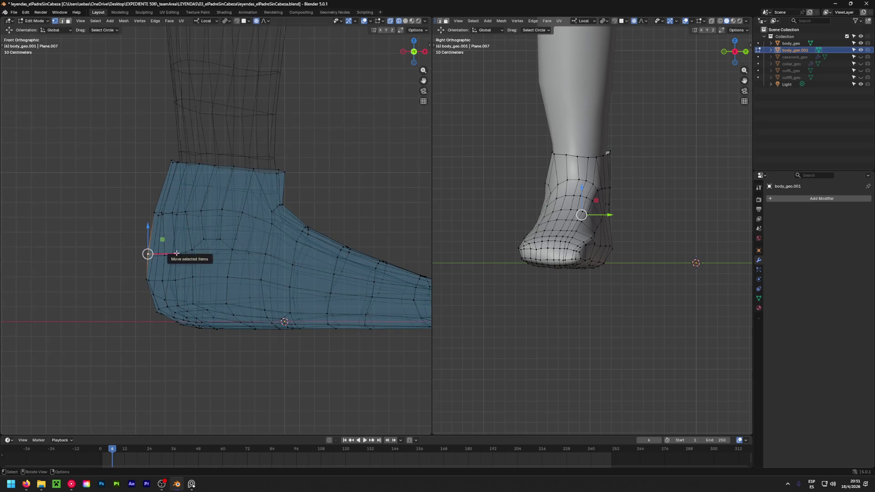
key(g)
key(x)
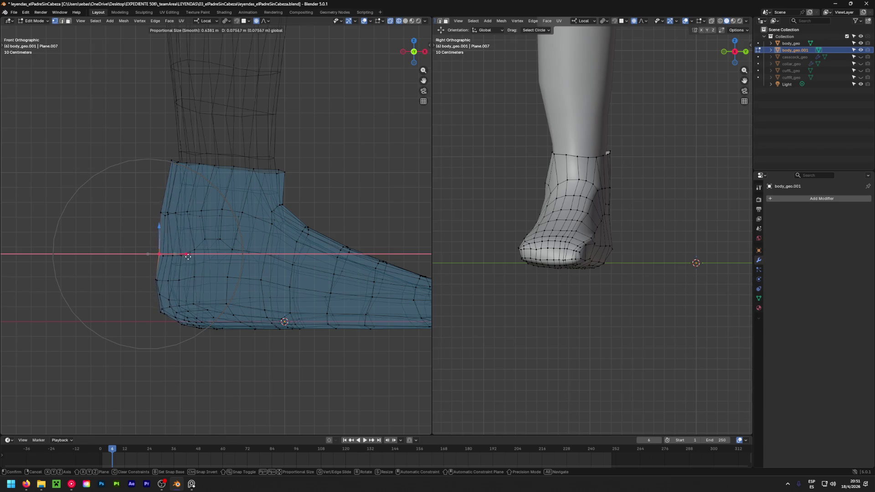
click(191, 255)
click(168, 215)
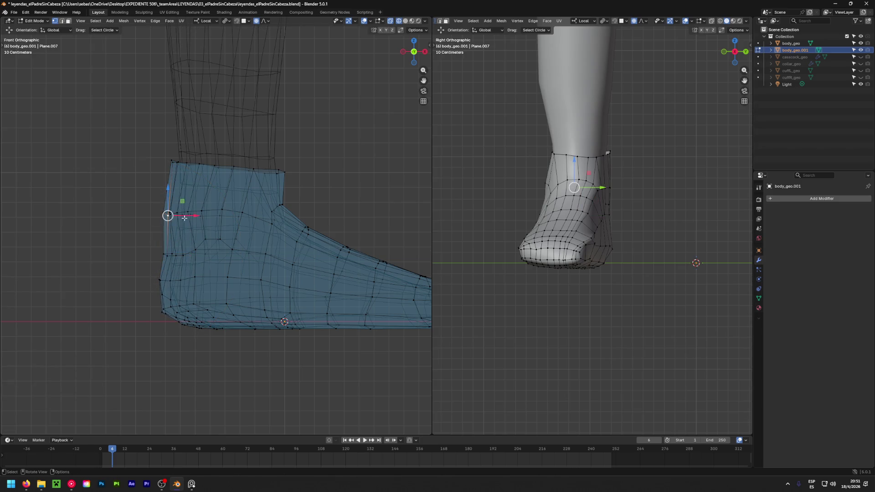
key(g)
key(x)
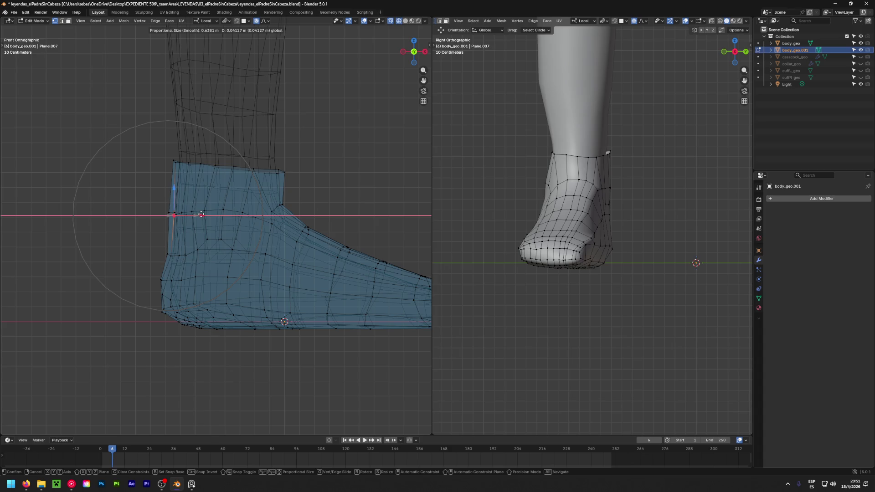
click(200, 215)
mouse_move(201, 215)
middle_down()
mouse_move(4, 260)
mouse_move(330, 287)
mouse_move(131, 259)
mouse_move(234, 242)
mouse_move(236, 252)
mouse_move(281, 212)
middle_up()
scroll(330, 287, down, 5)
scroll(236, 251, up, 5)
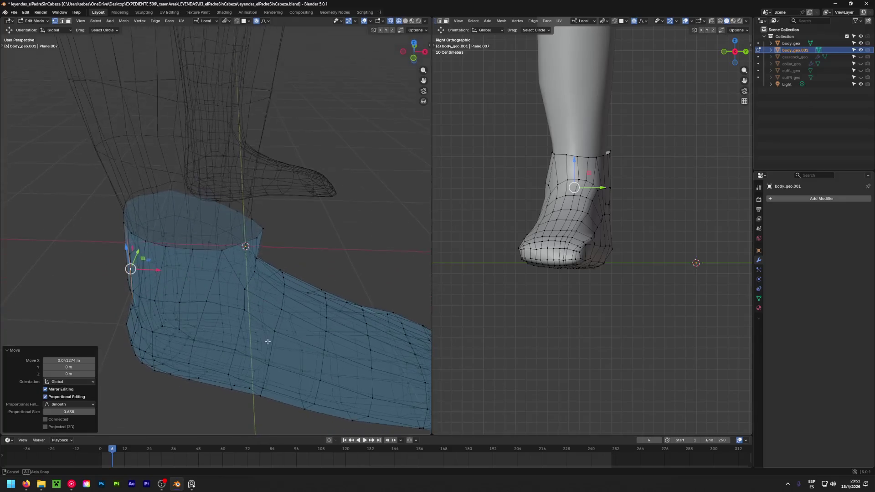
Move the loop around the shoe's top opening about 3.5 cm back and slightly up
alt+click(264, 225)
middle_drag(263, 225, 272, 301)
key(g)
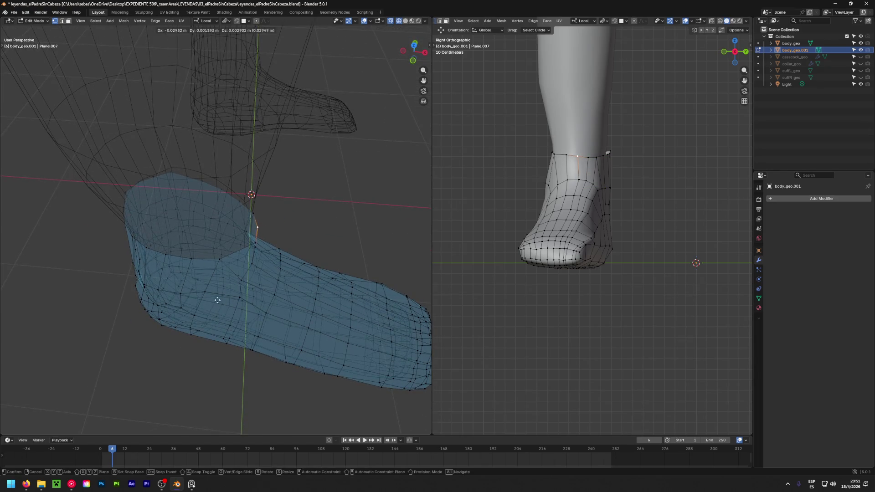
click(269, 296)
mouse_move(270, 296)
middle_down()
mouse_move(223, 237)
mouse_move(268, 238)
mouse_move(248, 319)
middle_up()
scroll(223, 237, down, 3)
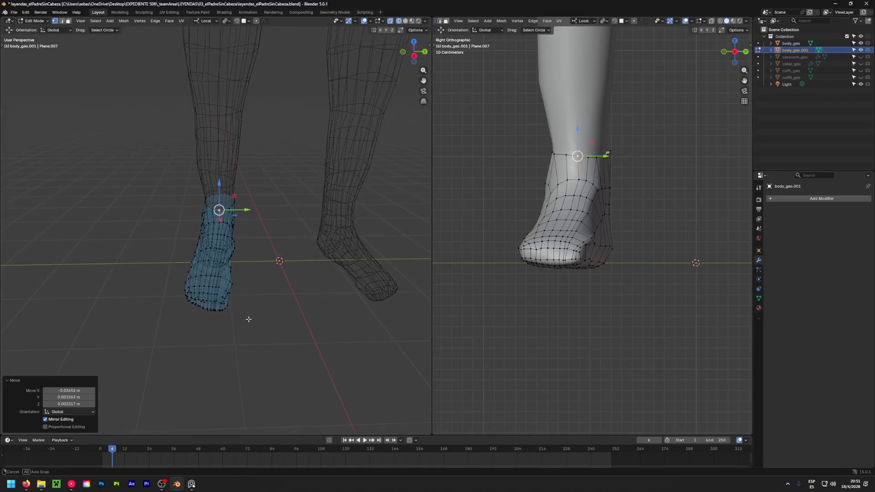
scroll(246, 294, up, 5)
scroll(245, 273, down, 5)
Nudge a vertex on the side of the shoe to refine the foot's contour
middle_drag(588, 307, 606, 330)
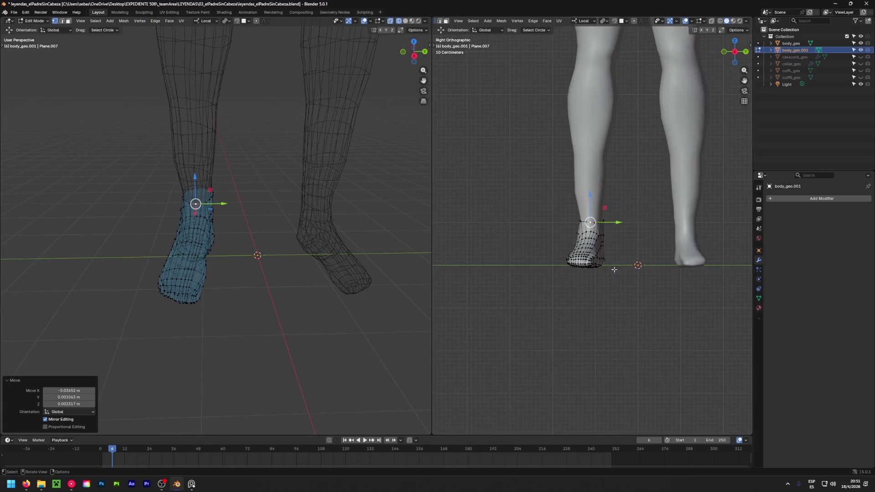
scroll(593, 308, up, 4)
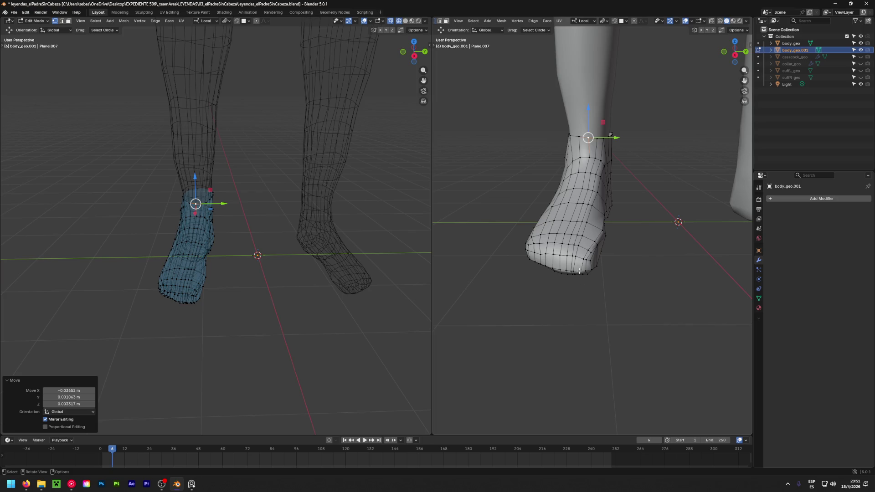
middle_drag(552, 306, 600, 242)
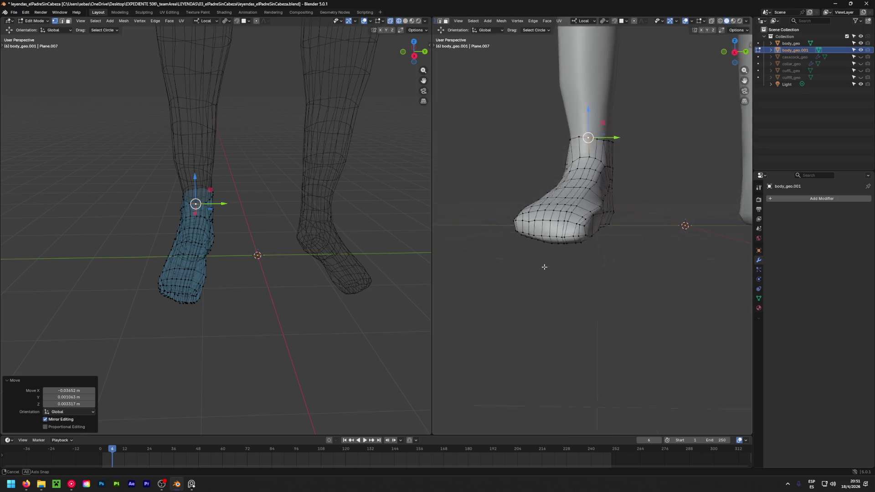
scroll(600, 242, up, 2)
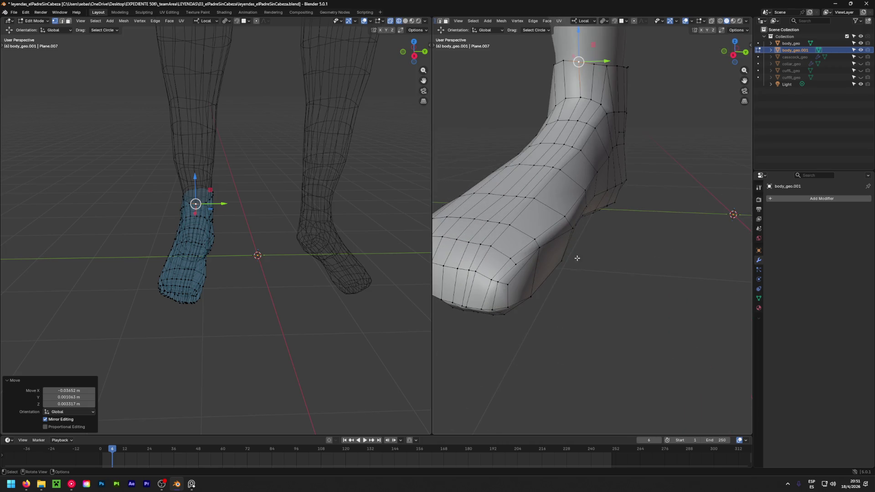
middle_drag(556, 266, 603, 258)
click(599, 232)
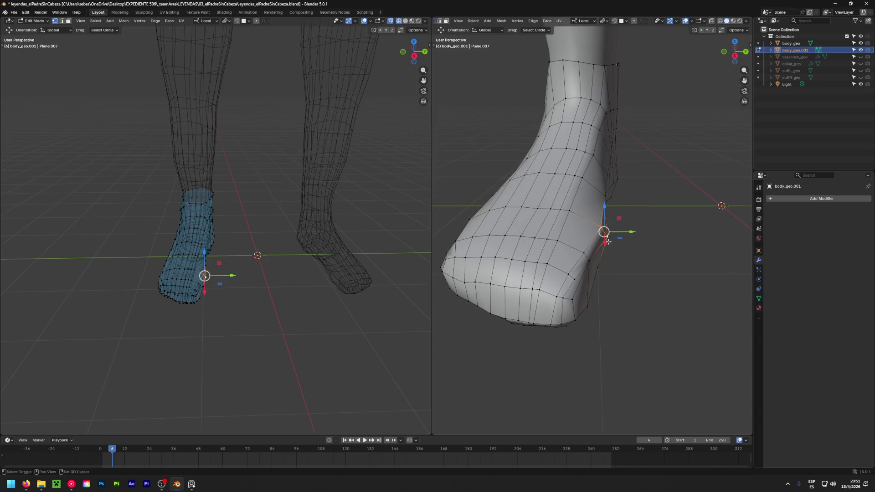
key(g)
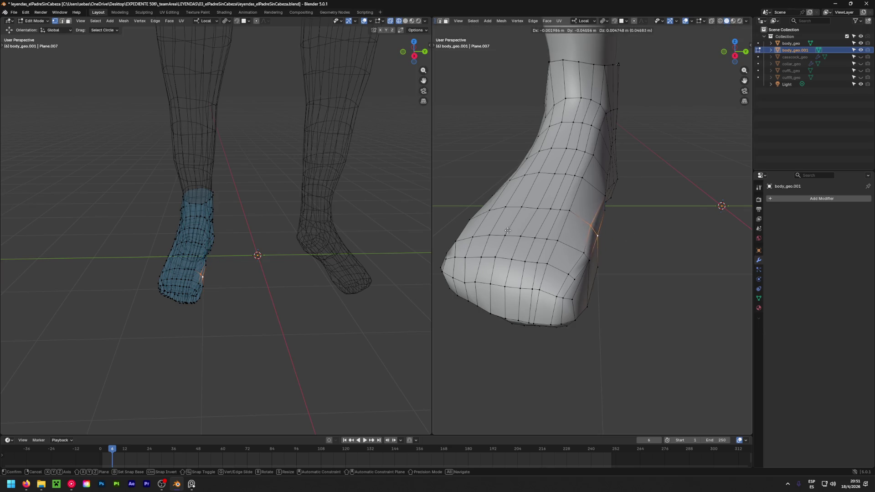
click(542, 234)
middle_drag(542, 235, 649, 188)
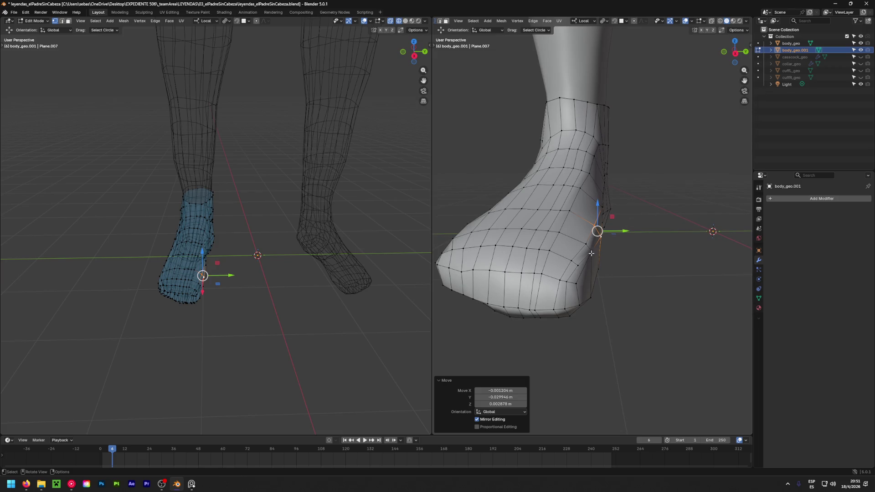
Select a row of vertices across the front of the toe one by one
middle_drag(581, 269, 609, 241)
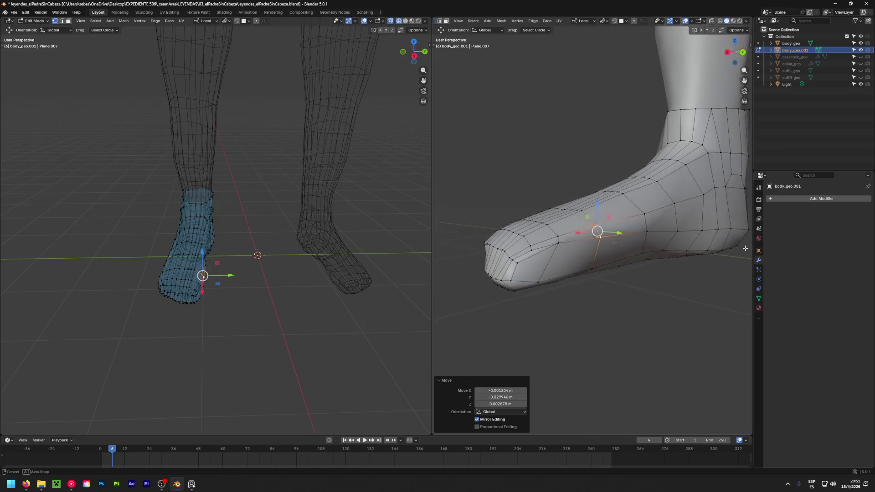
middle_drag(528, 239, 464, 297)
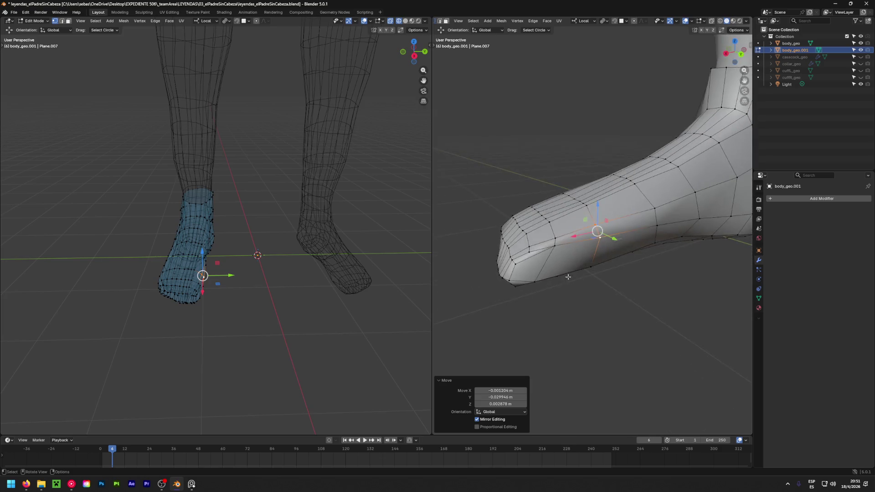
shift+click(464, 297)
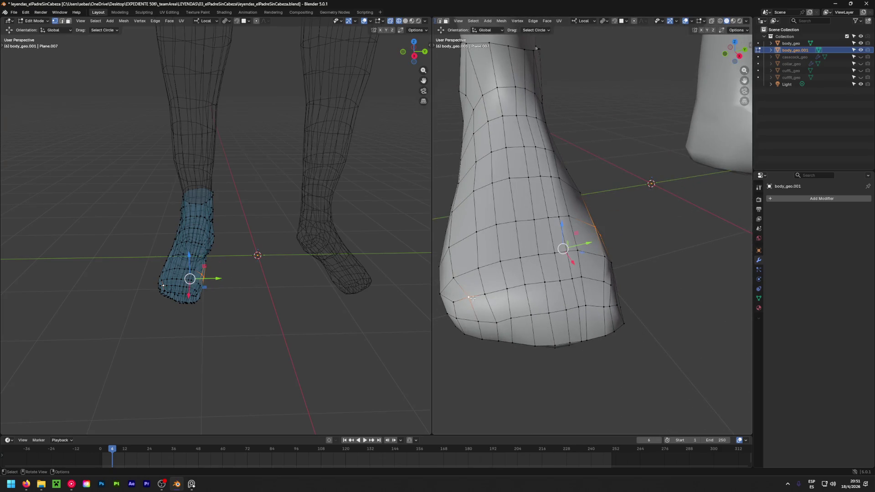
click(462, 298)
shift+click(492, 294)
shift+click(532, 287)
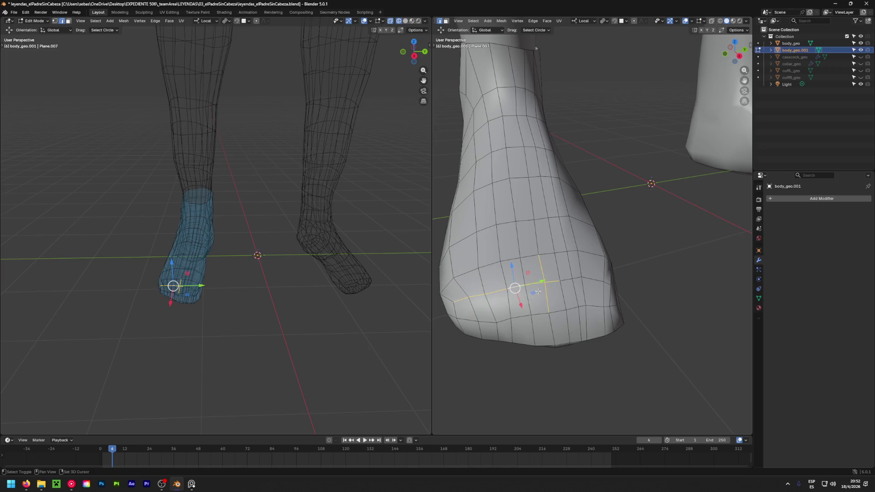
shift+click(552, 280)
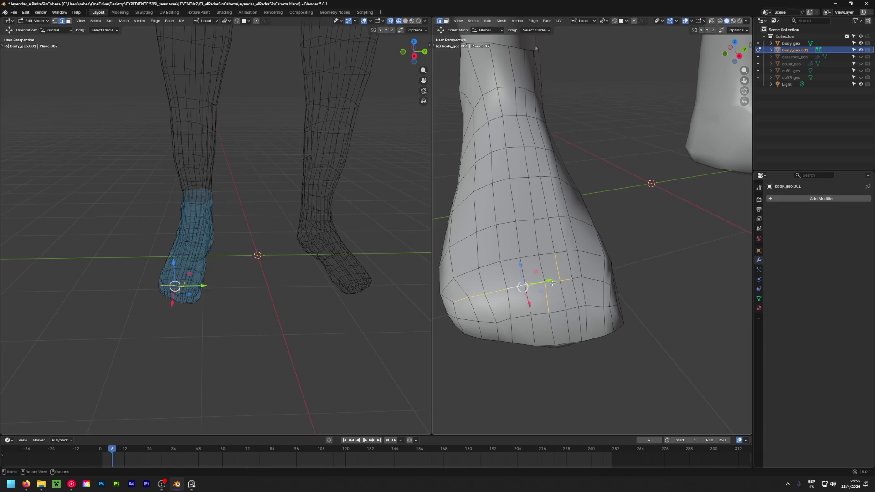
shift+click(566, 281)
Extend the toe edge-row selection and move the row to reshape the toe
shift+click(567, 279)
shift+click(586, 280)
mouse_move(602, 282)
middle_down()
mouse_move(625, 331)
mouse_move(519, 287)
middle_up()
shift+click(629, 336)
scroll(478, 264, up, 3)
middle_drag(478, 264, 495, 295)
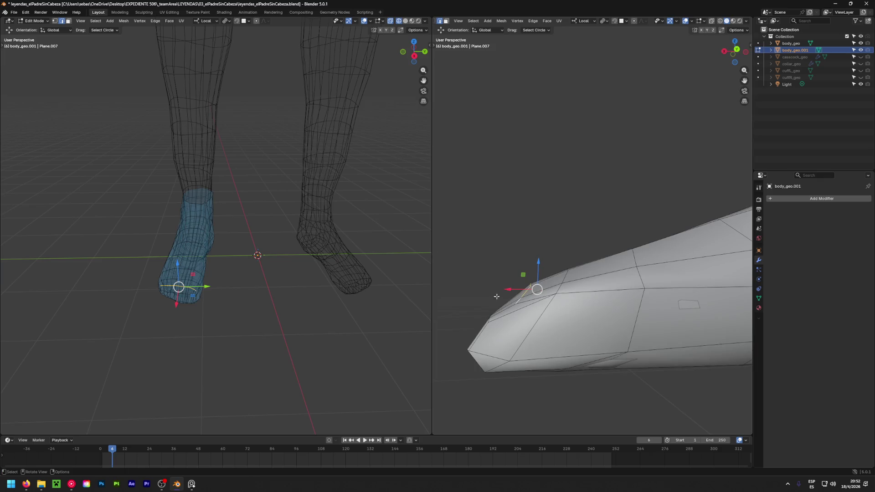
key(g)
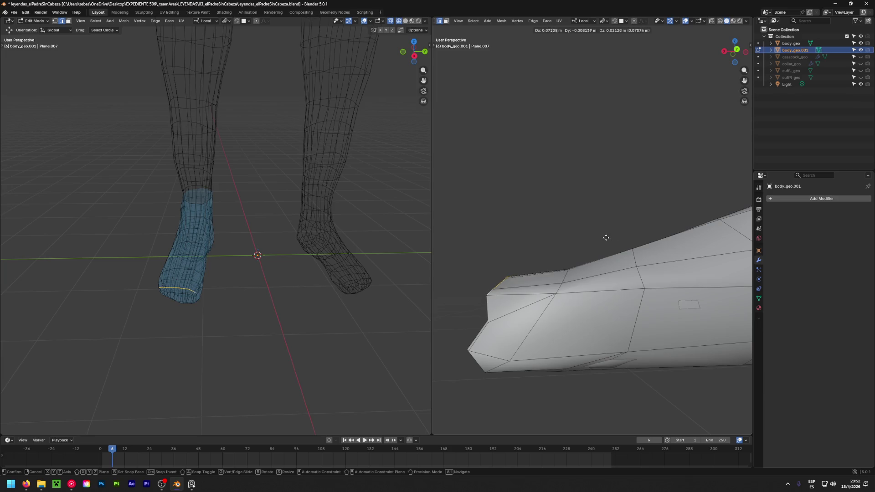
click(589, 238)
scroll(478, 308, down, 3)
middle_drag(460, 335, 680, 318)
scroll(680, 318, up, 3)
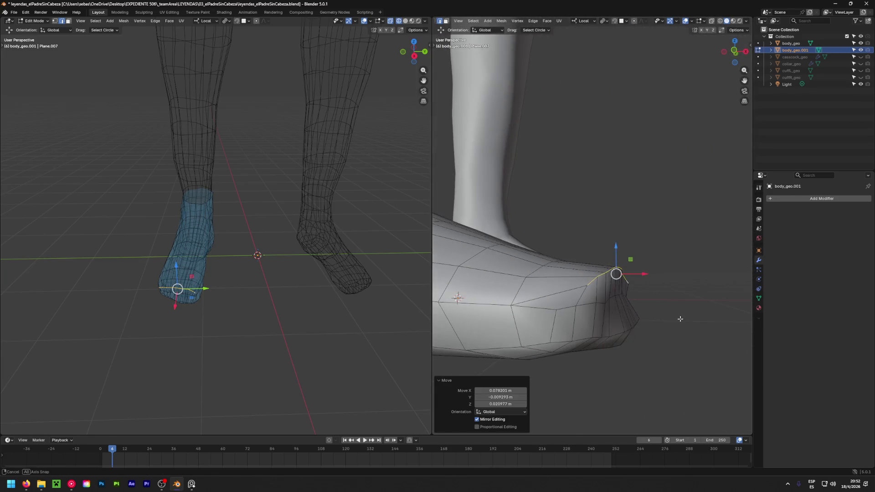
Select an edge loop on the foot, adjust the selection and move those edges
key(alt)
alt+click(588, 305)
mouse_move(588, 305)
middle_down()
mouse_move(549, 311)
mouse_move(603, 325)
mouse_move(695, 317)
middle_up()
ctrl+click(548, 311)
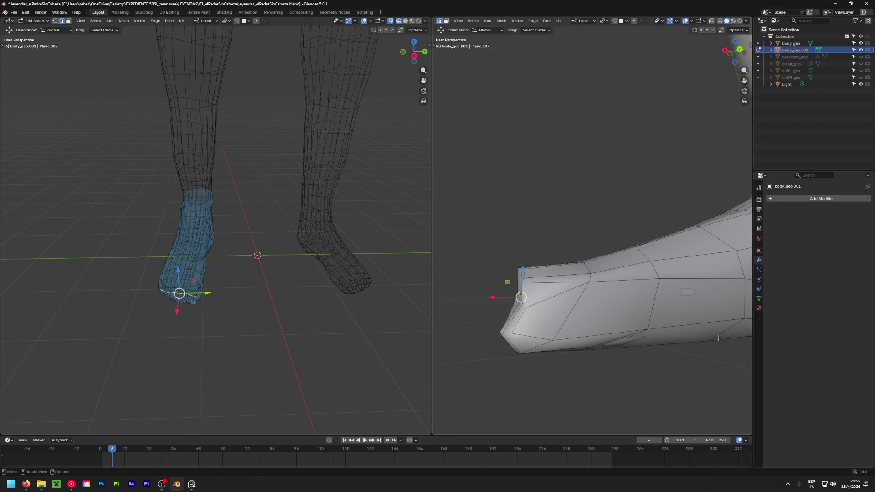
key(g)
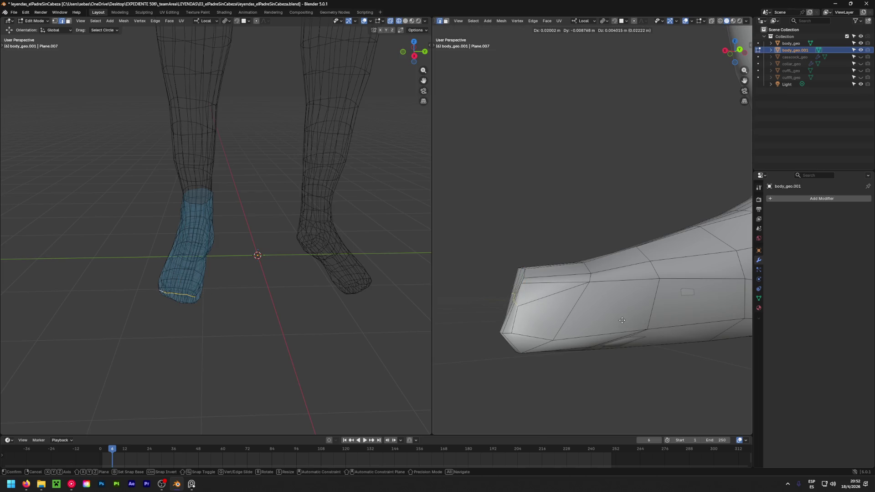
click(622, 320)
Slide the mid-foot edge loop along the foot and move it into place
middle_drag(622, 320, 593, 349)
mouse_move(82, 326)
middle_down()
mouse_move(307, 230)
mouse_move(408, 277)
mouse_move(478, 272)
middle_up()
middle_drag(471, 272, 596, 273)
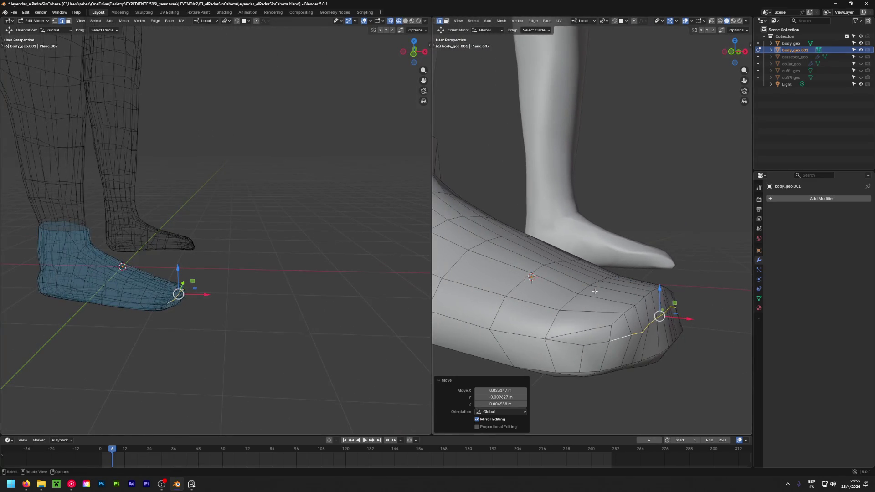
alt+click(596, 273)
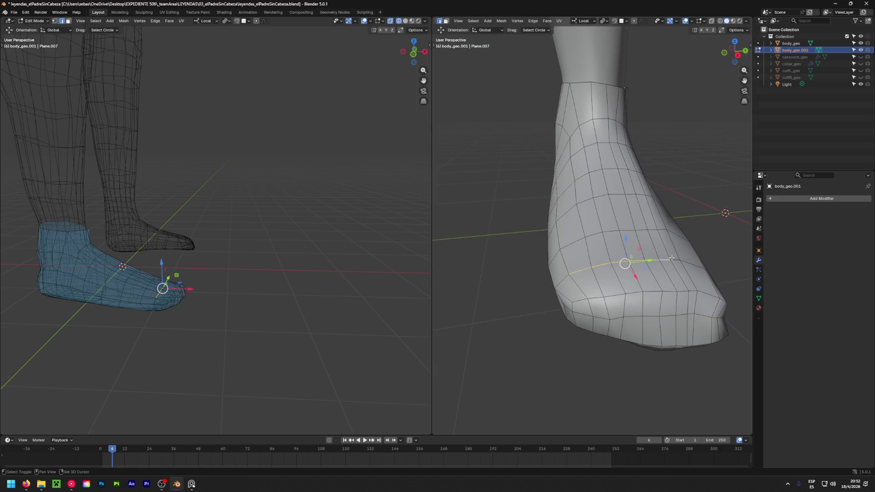
mouse_move(663, 262)
middle_down()
mouse_move(678, 220)
mouse_move(661, 216)
middle_up()
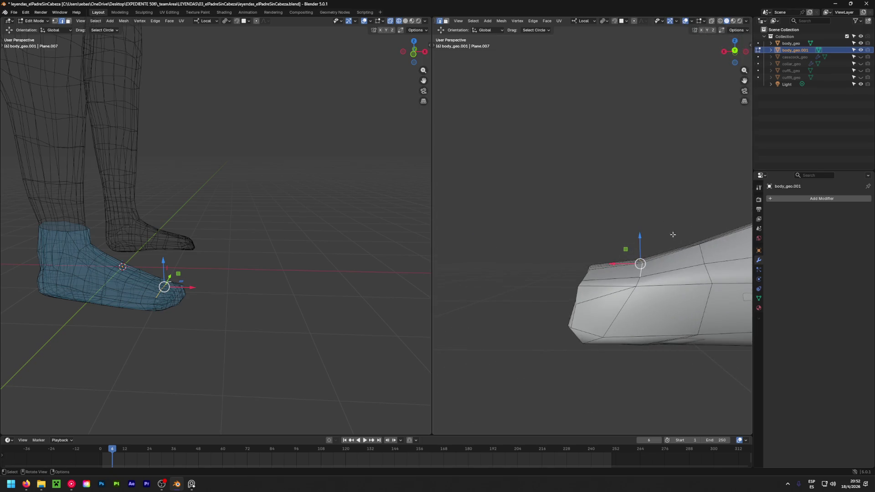
key(g)
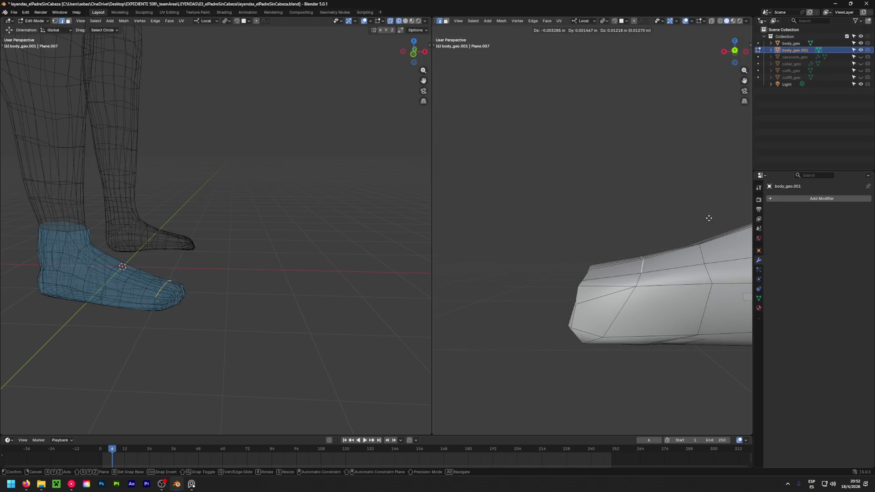
click(707, 171)
mouse_move(707, 171)
middle_down()
mouse_move(608, 255)
mouse_move(547, 288)
middle_up()
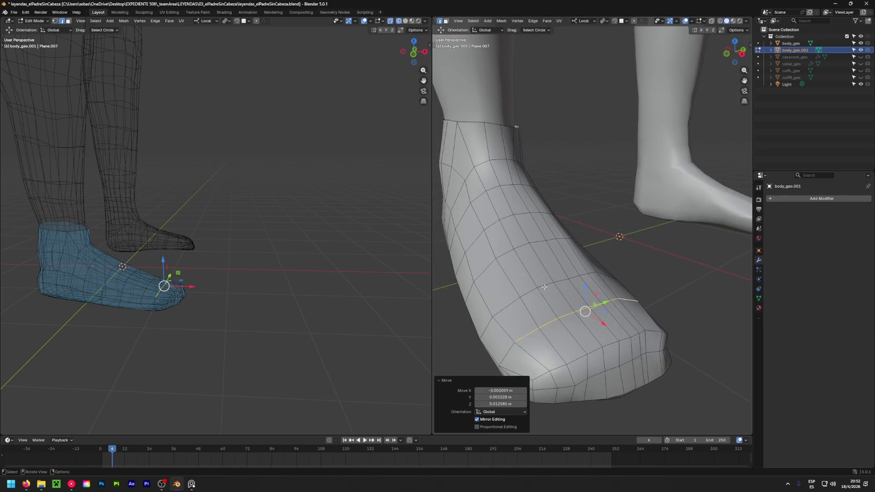
Nudge four instep vertices of the shoe by a small amount
click(546, 287)
shift+click(585, 280)
shift+click(575, 277)
shift+click(581, 294)
mouse_move(582, 294)
middle_down()
mouse_move(704, 254)
mouse_move(526, 227)
mouse_move(569, 250)
mouse_move(440, 284)
mouse_move(691, 348)
mouse_move(584, 288)
mouse_move(606, 305)
mouse_move(618, 296)
middle_up()
scroll(616, 278, down, 4)
key(g)
click(590, 256)
Push a side vertex along Y about 1.5 cm and edge-slide a side edge slightly
click(584, 289)
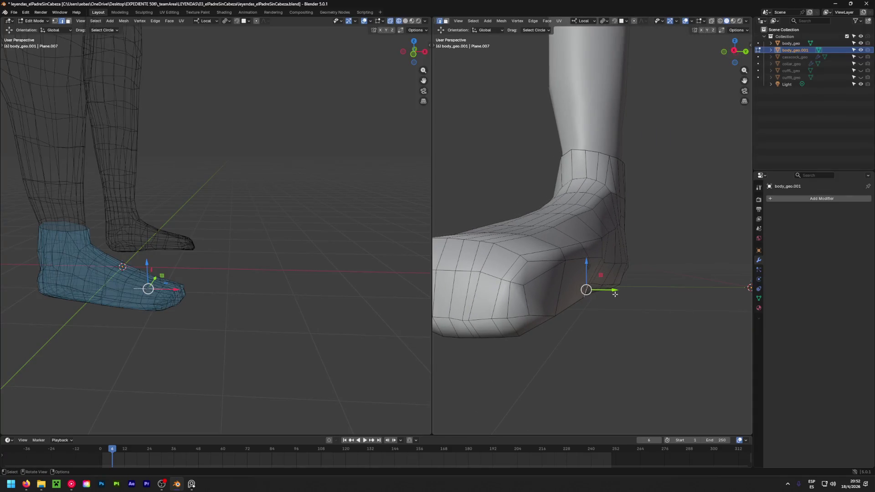
drag(615, 292, 645, 297)
mouse_move(645, 297)
middle_down()
mouse_move(573, 263)
mouse_move(637, 262)
mouse_move(574, 262)
middle_up()
click(574, 263)
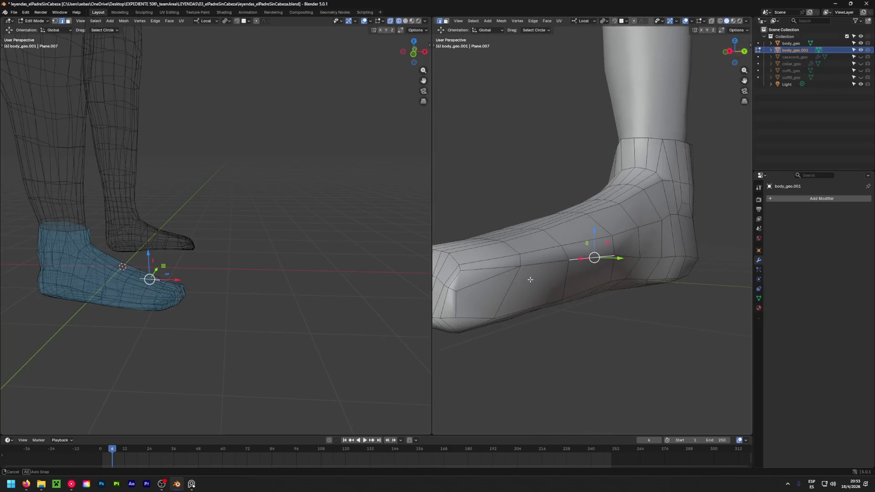
shift+click(571, 260)
key(g)
key(g)
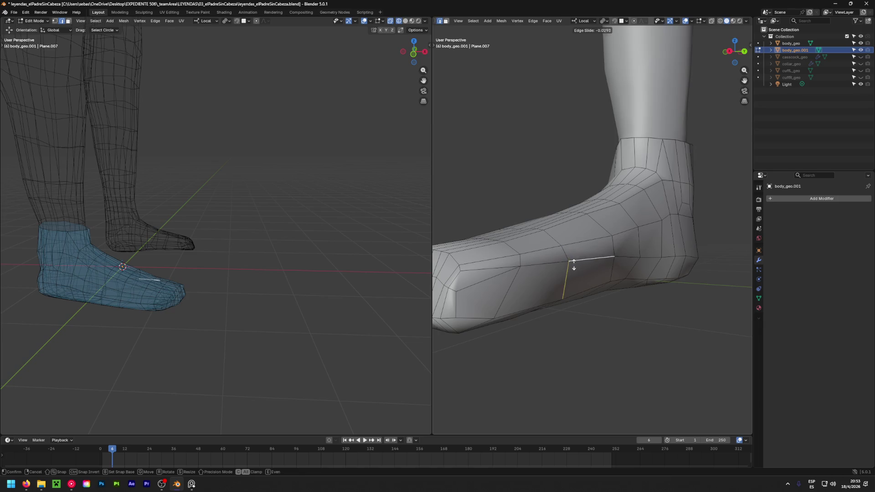
click(574, 262)
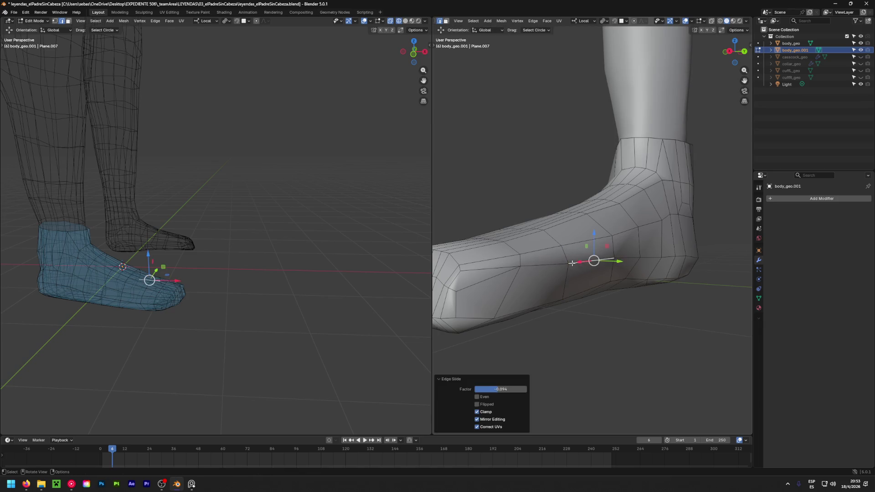
mouse_move(590, 254)
middle_down()
mouse_move(693, 296)
mouse_move(622, 277)
mouse_move(538, 229)
mouse_move(459, 242)
mouse_move(650, 247)
mouse_move(660, 211)
mouse_move(782, 222)
middle_up()
scroll(612, 246, down, 3)
scroll(660, 211, up, 3)
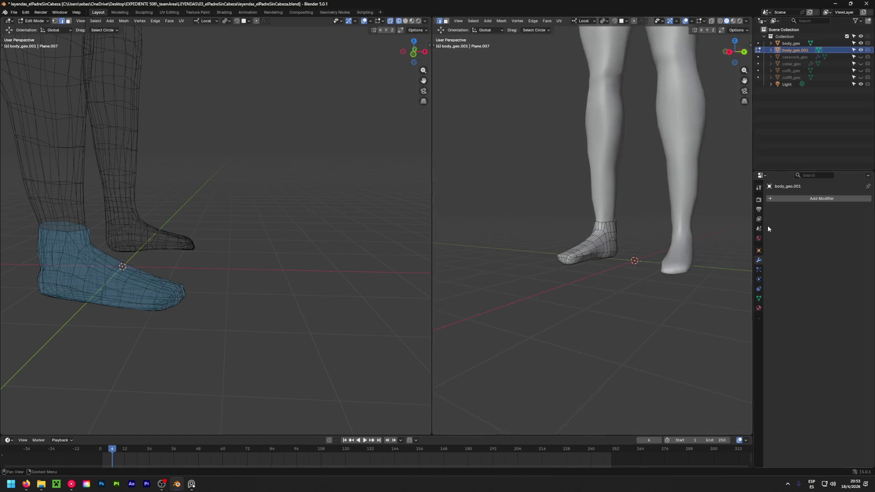
scroll(713, 220, down, 2)
Reshape the toe tip vertex with several small moves checked from different angles
mouse_move(713, 221)
middle_down()
mouse_move(445, 230)
mouse_move(613, 267)
mouse_move(476, 294)
mouse_move(697, 201)
mouse_move(579, 289)
mouse_move(595, 267)
mouse_move(612, 271)
middle_up()
scroll(445, 230, up, 3)
scroll(580, 273, up, 3)
scroll(606, 268, up, 2)
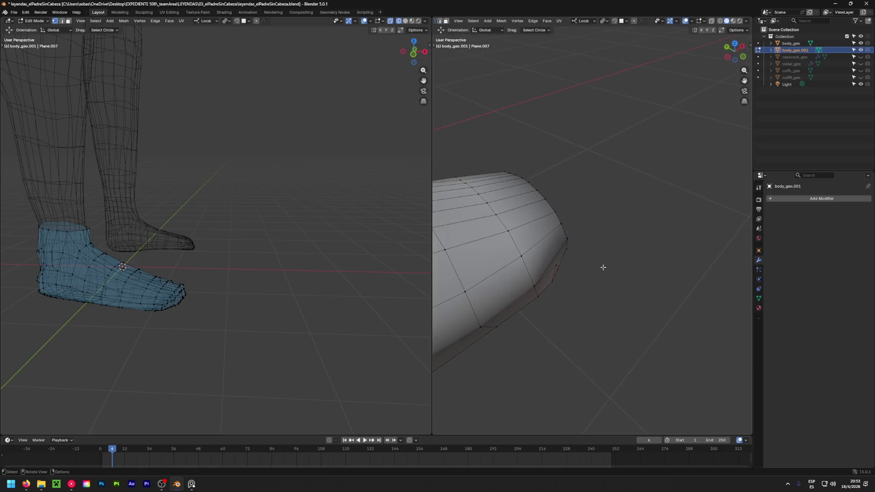
click(565, 242)
middle_drag(566, 241, 635, 257)
key(g)
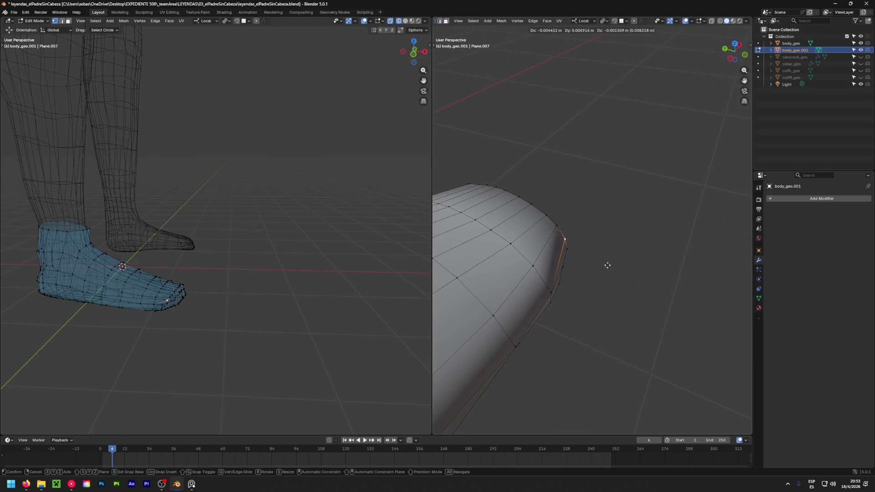
click(591, 274)
middle_drag(591, 273, 513, 245)
key(g)
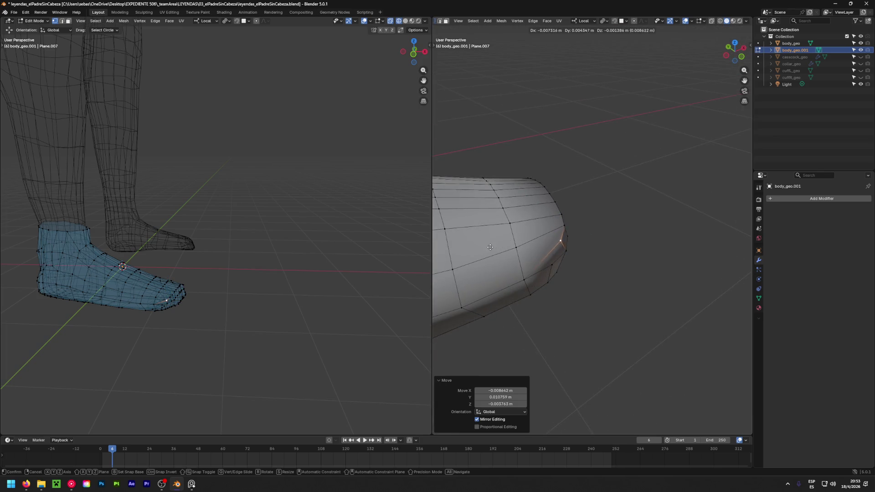
click(490, 247)
scroll(539, 146, down, 5)
middle_drag(539, 146, 510, 212)
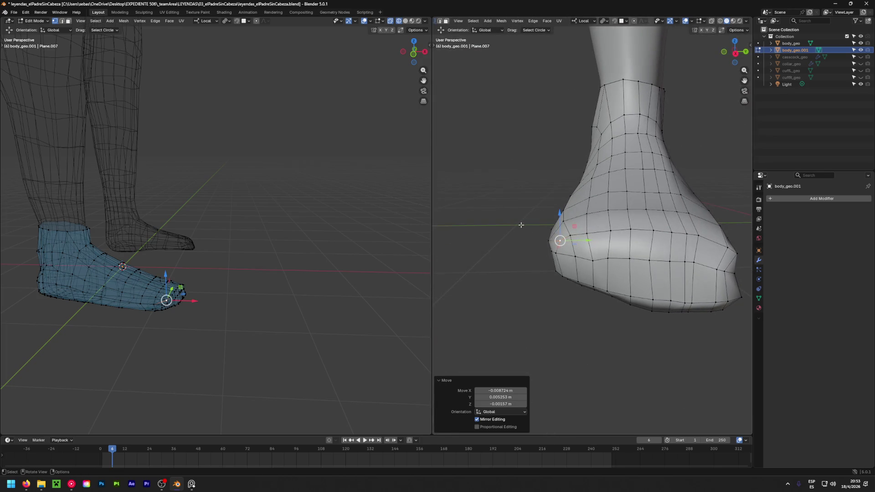
mouse_move(556, 254)
middle_down()
mouse_move(508, 283)
mouse_move(501, 307)
middle_up()
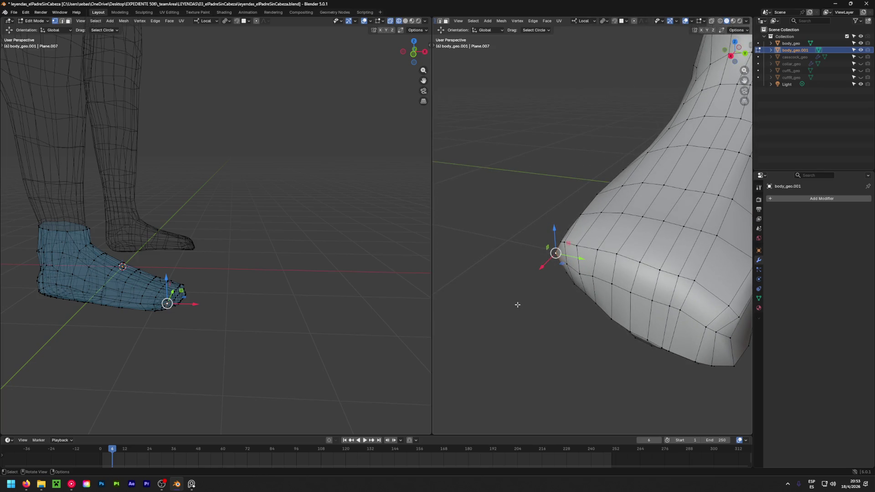
key(g)
click(546, 301)
scroll(547, 300, down, 5)
Reposition a vertex on the foot's side, including a vertical adjustment
mouse_move(556, 248)
middle_down()
mouse_move(650, 244)
mouse_move(697, 258)
mouse_move(747, 244)
mouse_move(693, 250)
mouse_move(539, 207)
mouse_move(485, 236)
middle_up()
scroll(485, 237, up, 3)
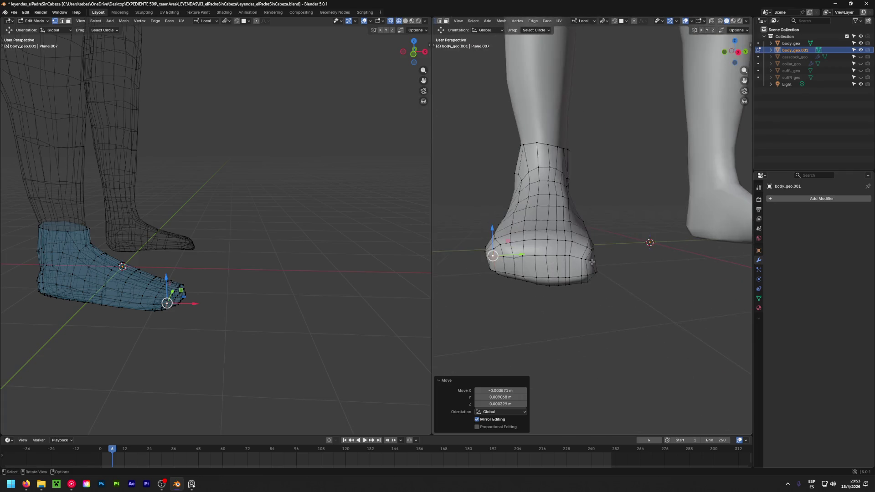
scroll(546, 246, up, 2)
shift+middle_drag(560, 250, 577, 255)
scroll(590, 238, up, 2)
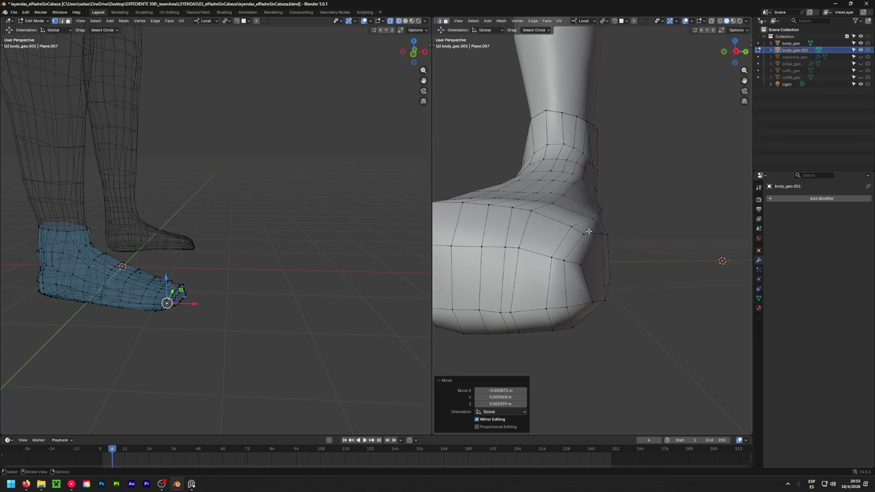
click(569, 227)
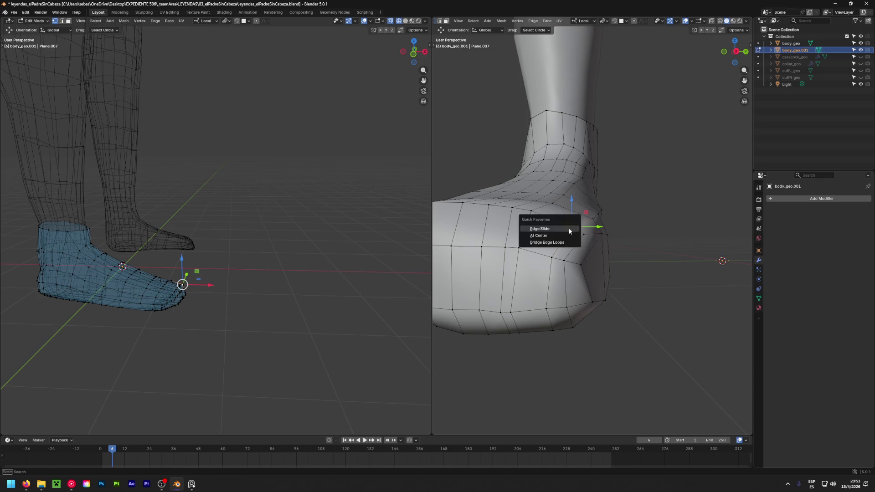
mouse_move(571, 226)
mouse_down()
mouse_move(559, 218)
mouse_move(583, 228)
mouse_move(592, 264)
mouse_up()
click(593, 264)
mouse_move(593, 264)
middle_down()
mouse_move(736, 283)
mouse_move(593, 236)
middle_up()
drag(593, 233, 582, 238)
click(596, 232)
Shift more side and sole vertices 1–2 cm so the shoe hugs the foot
middle_drag(581, 238, 546, 308)
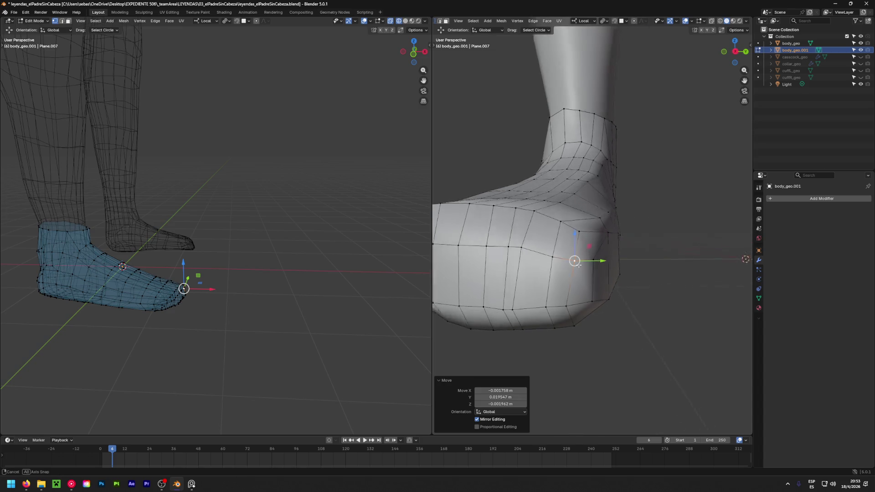
drag(546, 307, 541, 309)
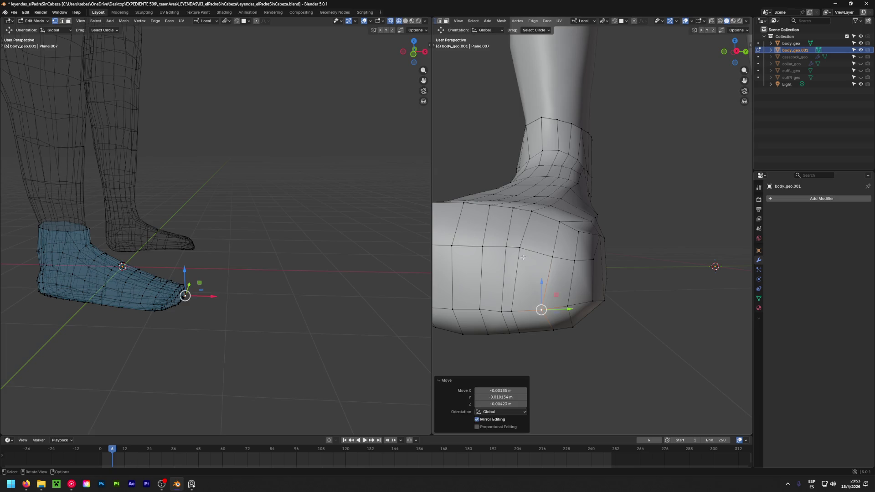
drag(520, 247, 527, 249)
click(512, 308)
drag(512, 307, 528, 313)
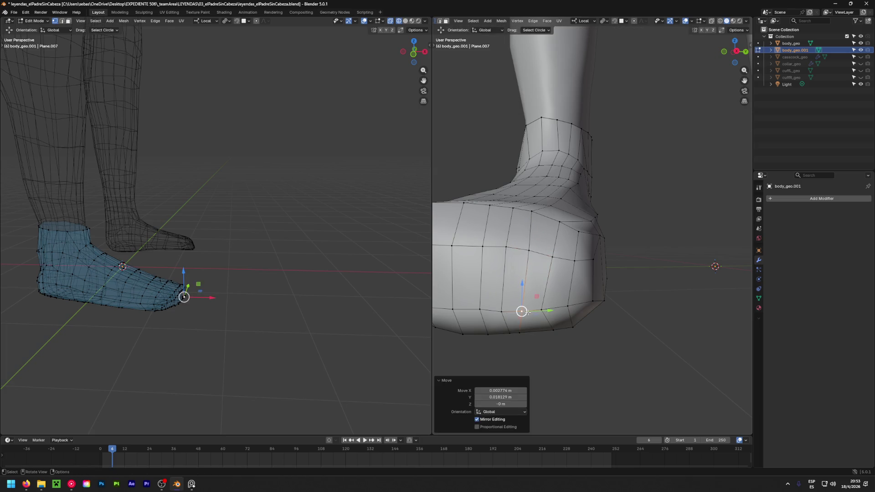
drag(533, 214, 537, 210)
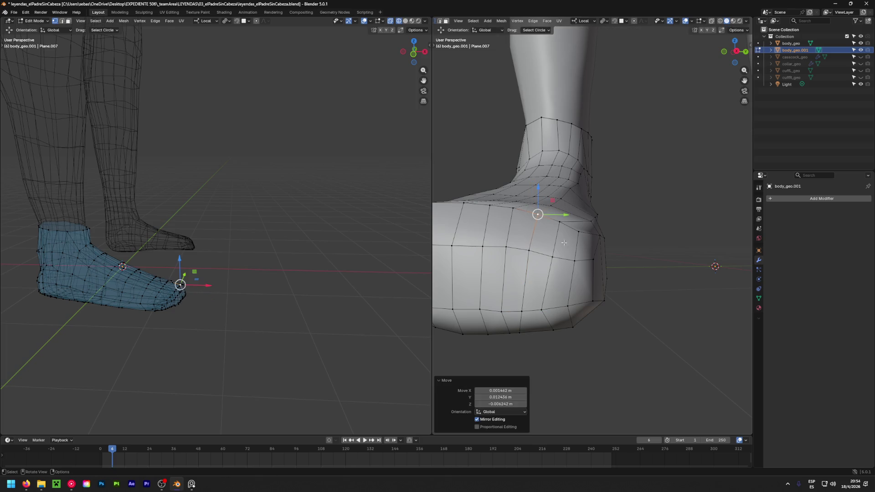
scroll(634, 260, down, 2)
Clear the selection and save the file with Ctrl+S
click(634, 260)
mouse_move(629, 243)
middle_down()
mouse_move(660, 283)
mouse_move(653, 273)
middle_up()
scroll(654, 274, down, 2)
scroll(621, 241, down, 2)
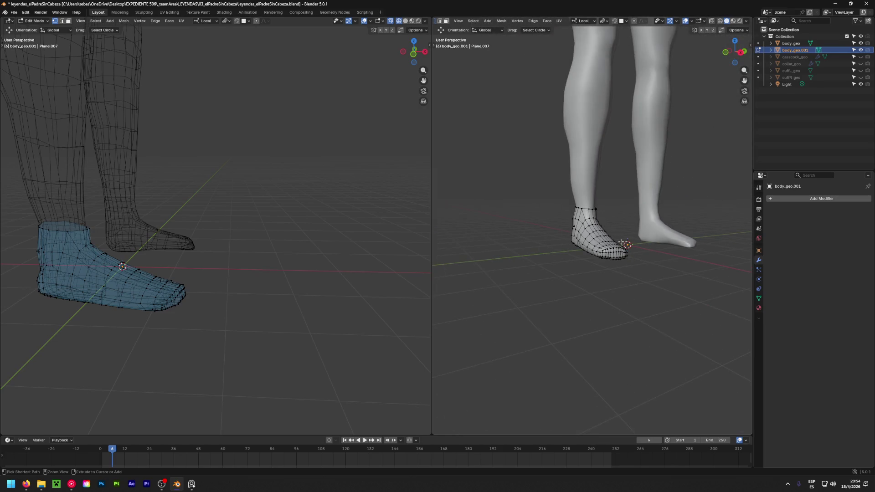
key(ctrl+s)
scroll(615, 228, down, 2)
mouse_move(616, 228)
middle_down()
mouse_move(520, 41)
mouse_move(482, 45)
middle_up()
Return to Object Mode and apply all transforms to the shoe object
key(a)
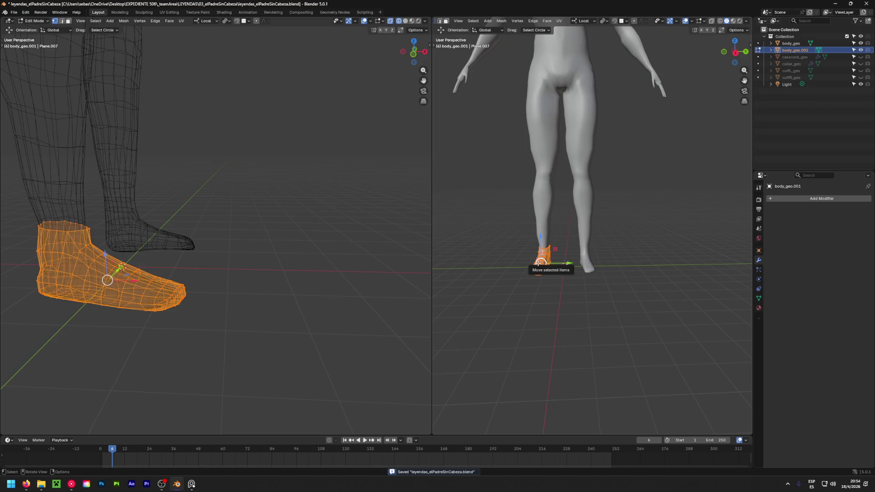
key(shift+a)
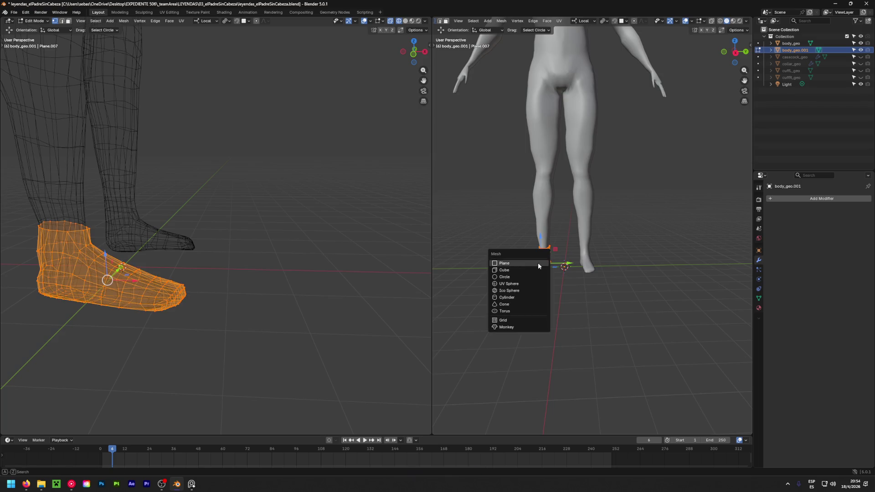
key(Escape)
key(Tab)
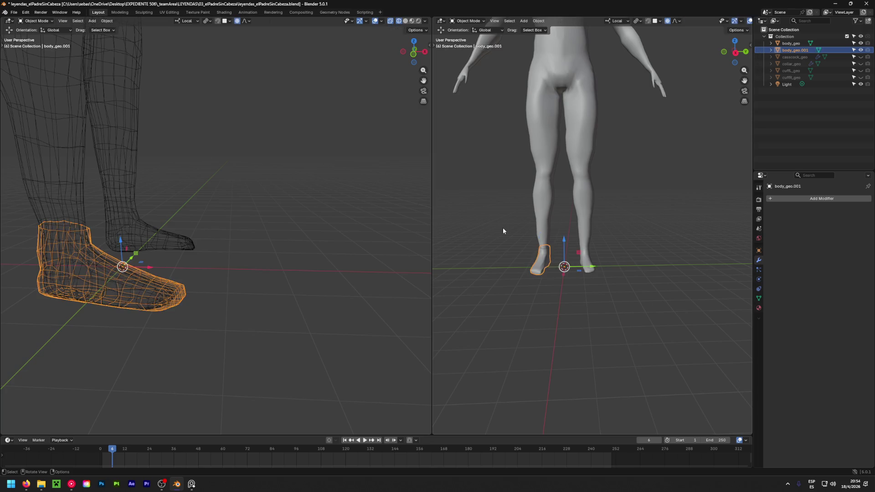
key(shift+a)
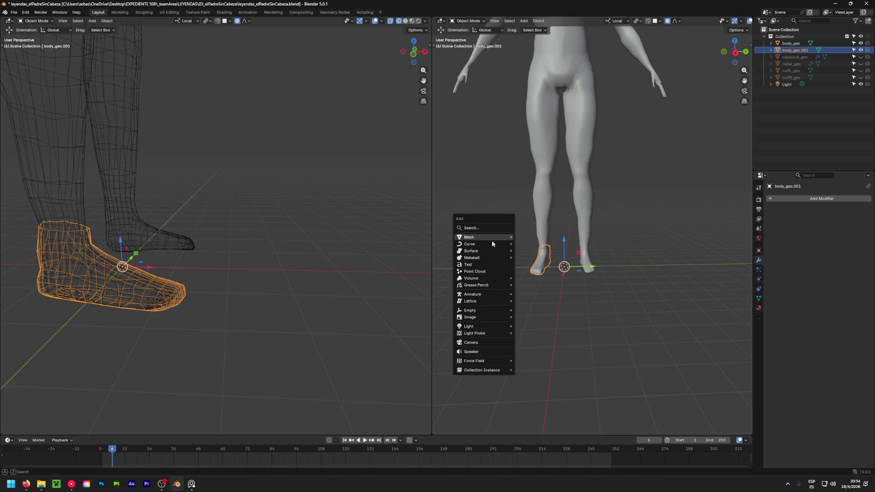
key(Escape)
key(ctrl+a)
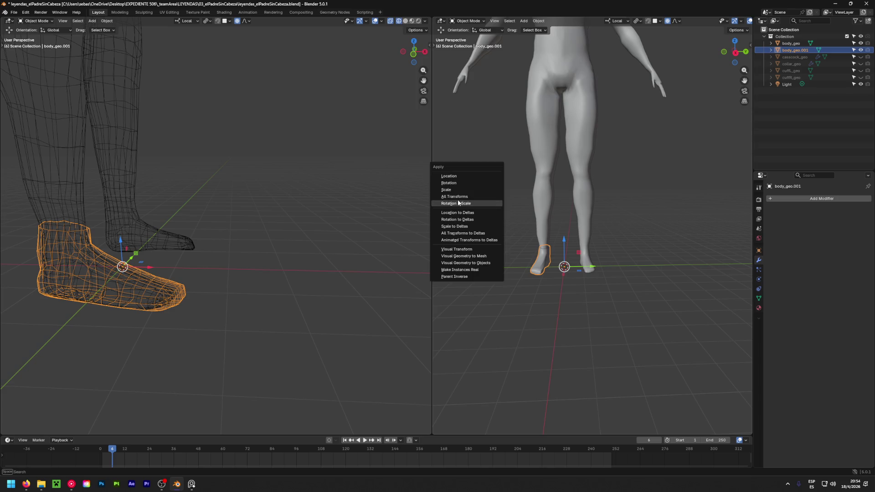
click(474, 196)
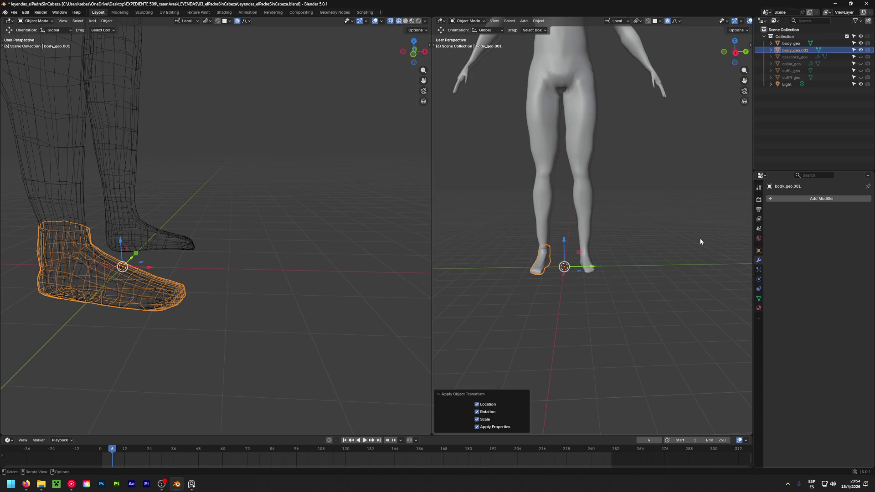
Add a Mirror modifier on the Y axis to cover the other foot, then remove it
click(807, 198)
mouse_move(741, 209)
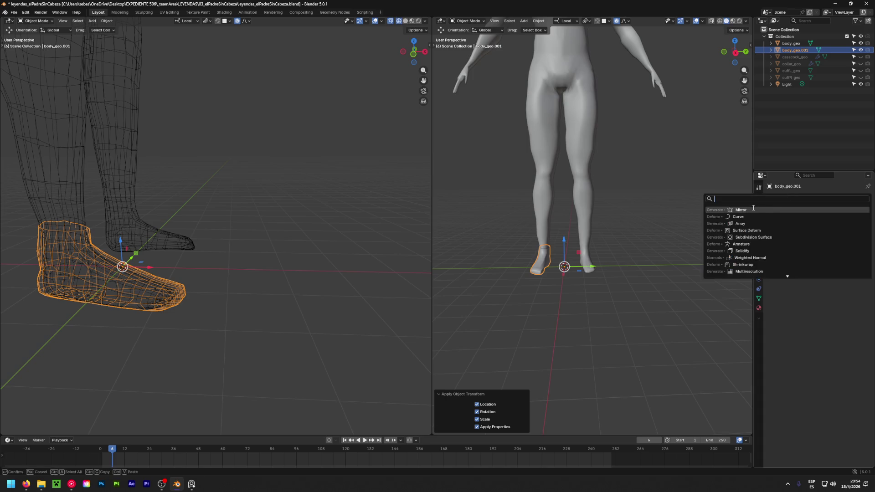
click(767, 217)
click(835, 221)
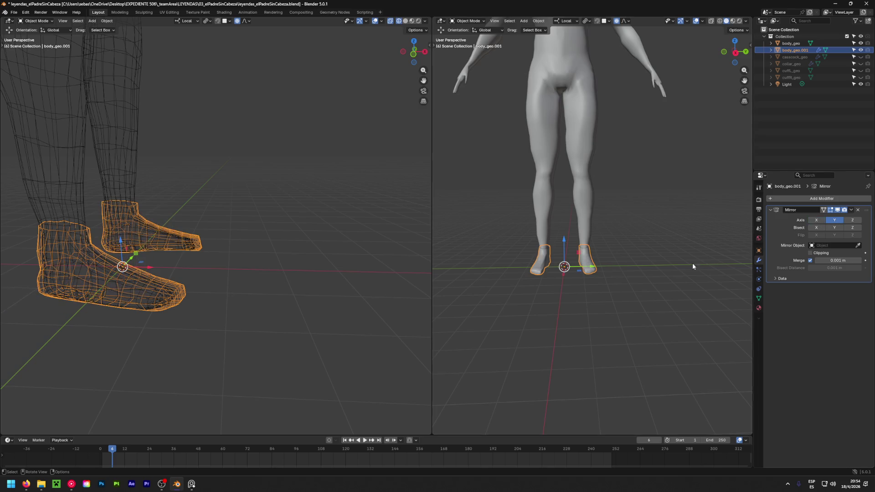
click(850, 210)
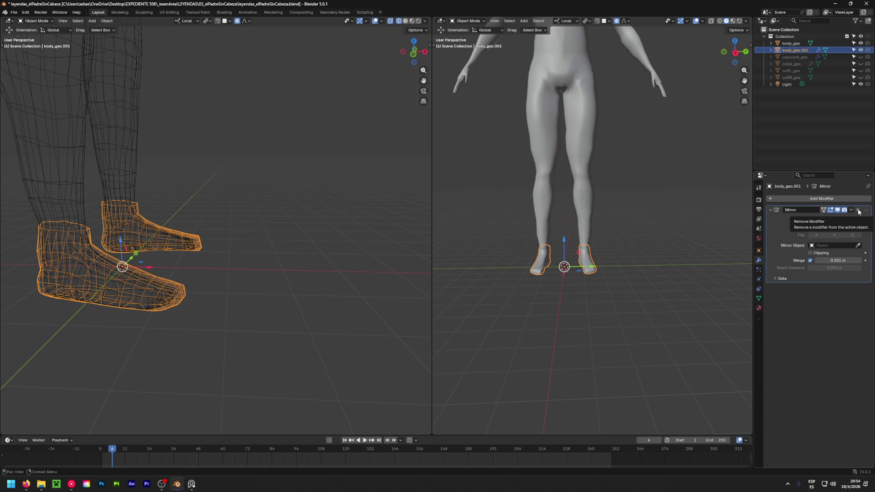
click(859, 211)
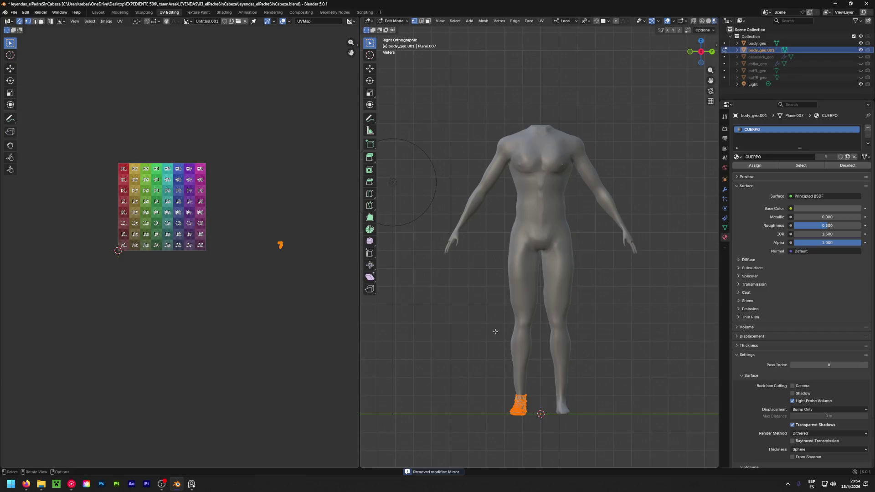
Try an Angle Based UV unwrap of the foot, undo it, deselect and orbit to the foot
key(u)
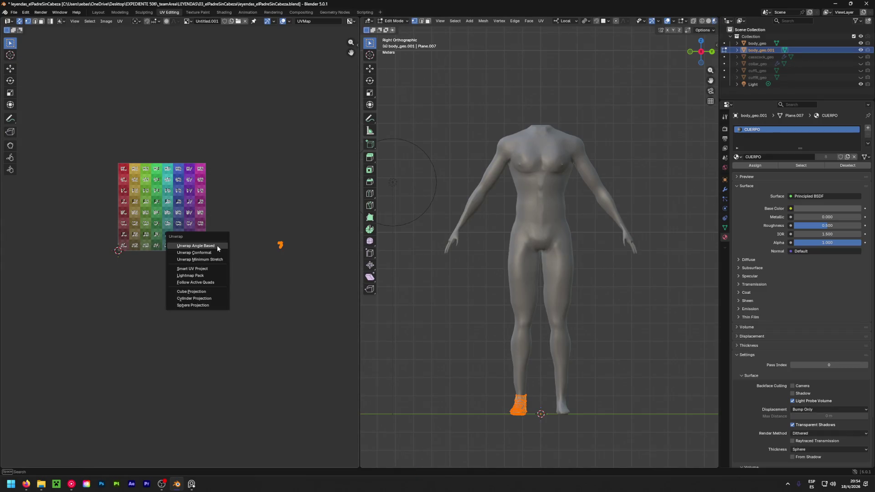
click(217, 245)
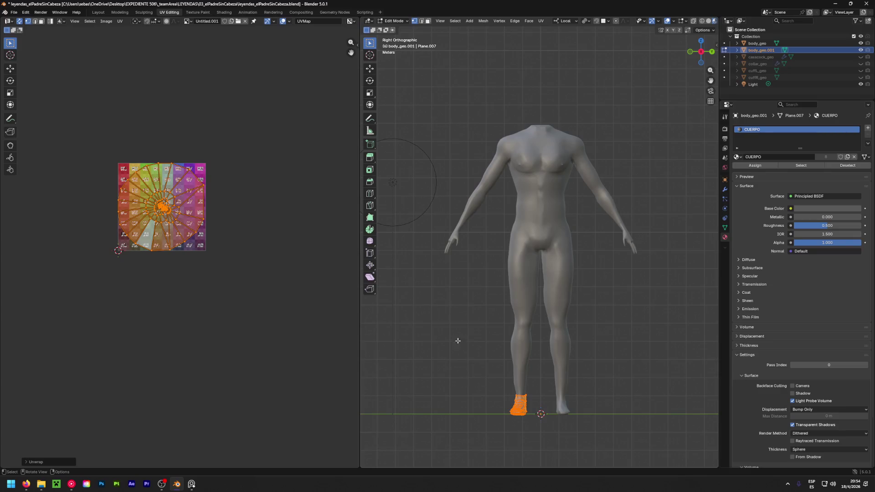
key(ctrl+z)
click(439, 351)
mouse_move(439, 352)
middle_down()
mouse_move(559, 297)
mouse_move(473, 253)
middle_up()
scroll(474, 253, up, 5)
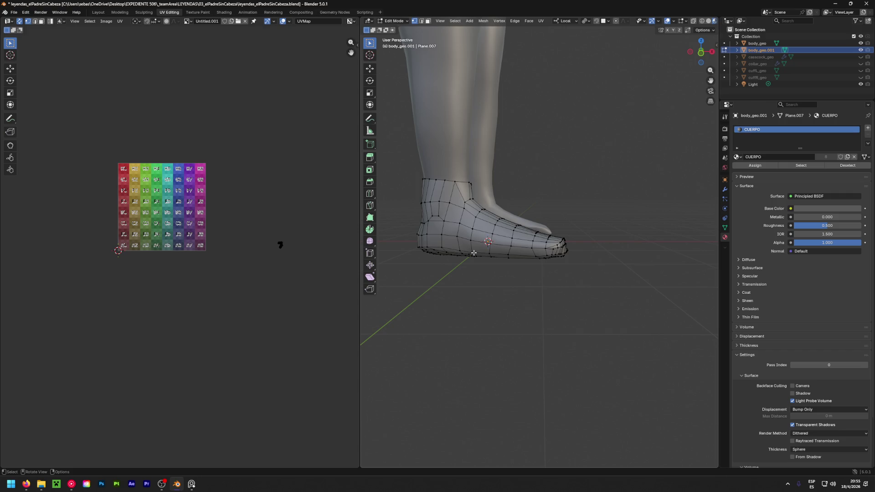
Select a path of edges from the ankle down around the side of the foot
mouse_move(571, 202)
middle_down()
mouse_move(428, 227)
mouse_move(438, 210)
middle_up()
scroll(437, 211, up, 3)
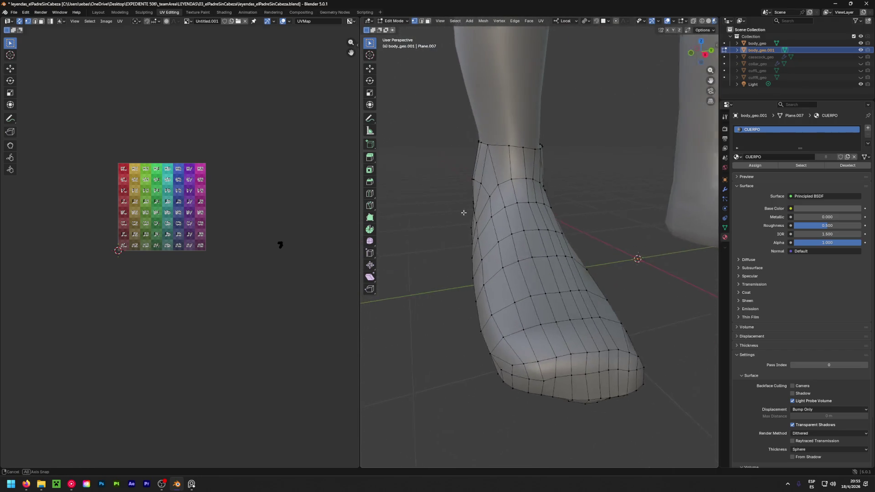
scroll(474, 177, up, 2)
key(2)
click(471, 179)
shift+click(516, 282)
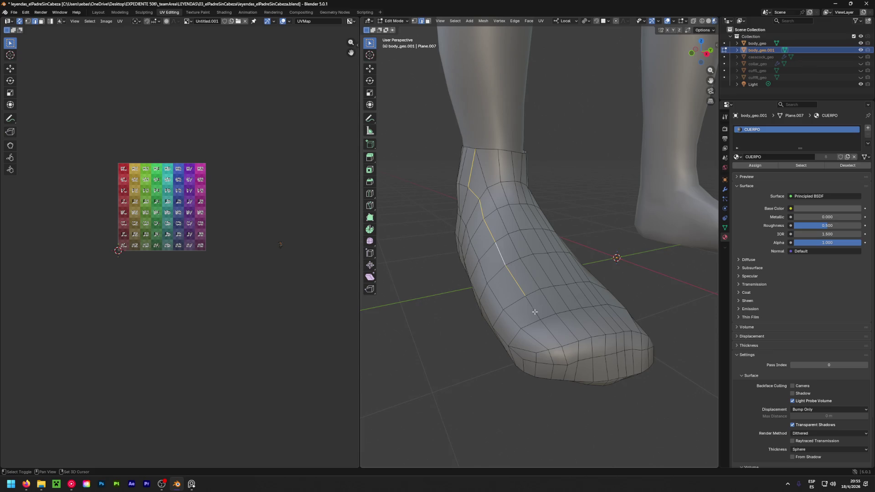
click(511, 320)
shift+click(494, 294)
middle_drag(471, 213, 450, 218)
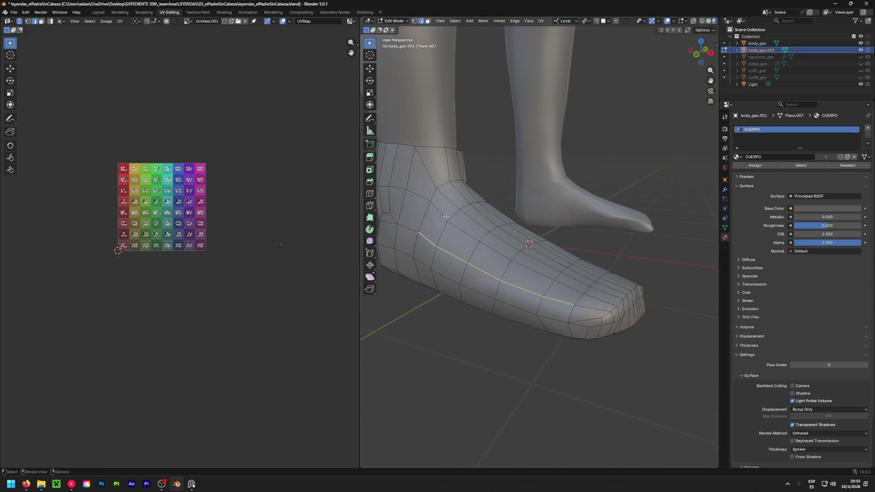
shift+click(403, 229)
shift+click(408, 182)
shift+click(580, 306)
middle_drag(579, 305, 534, 276)
shift+click(534, 276)
shift+click(533, 309)
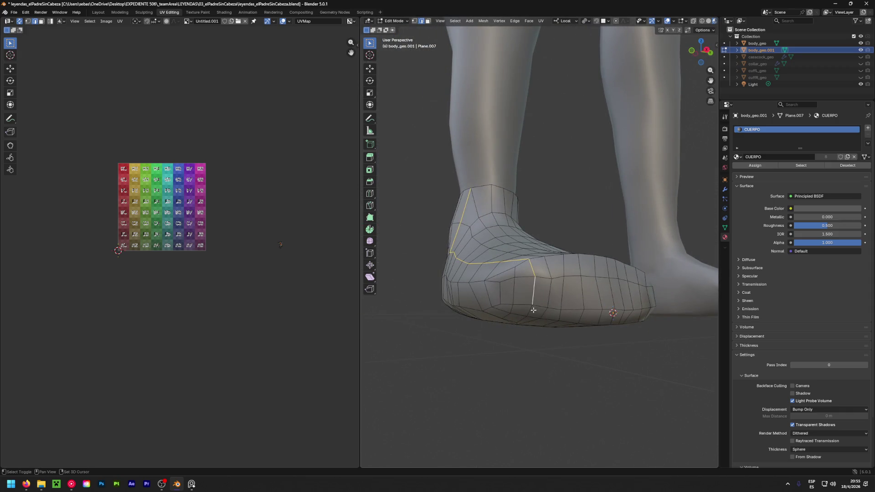
Extend the edge path across the far side, sole and toe of the foot
middle_drag(532, 309, 646, 309)
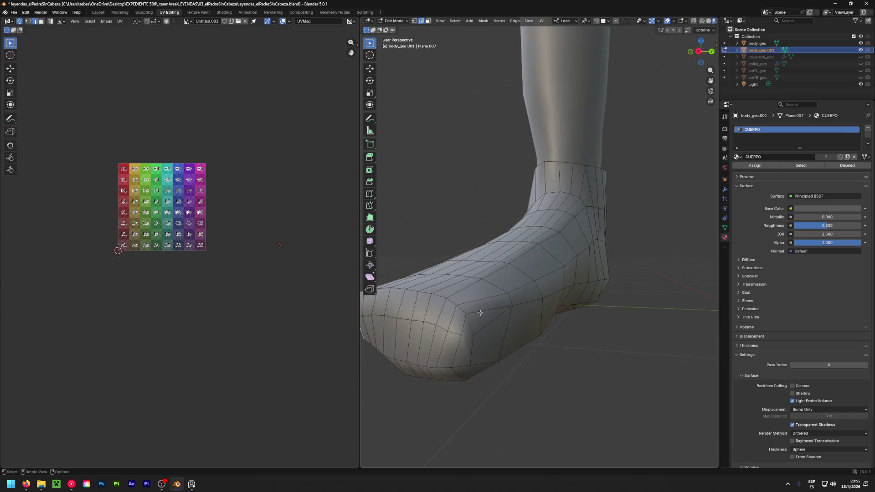
middle_drag(646, 309, 480, 308)
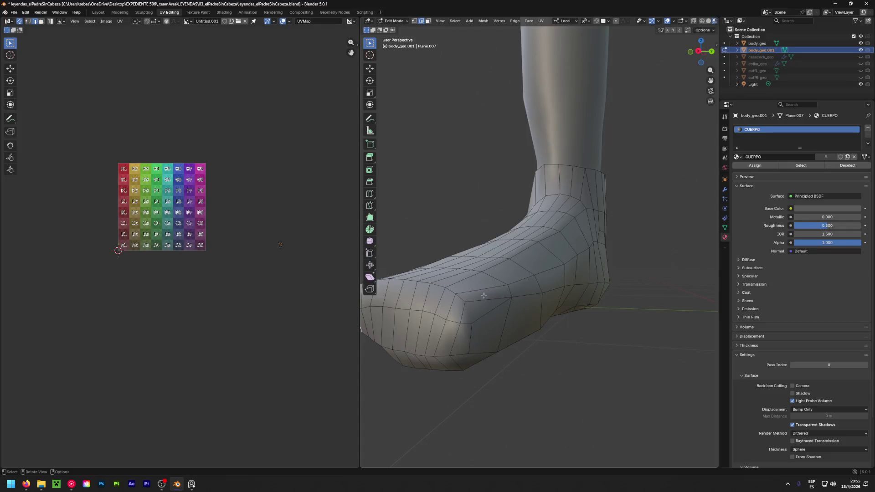
shift+click(511, 282)
shift+click(508, 307)
mouse_move(508, 307)
middle_down()
mouse_move(609, 325)
mouse_move(561, 302)
middle_up()
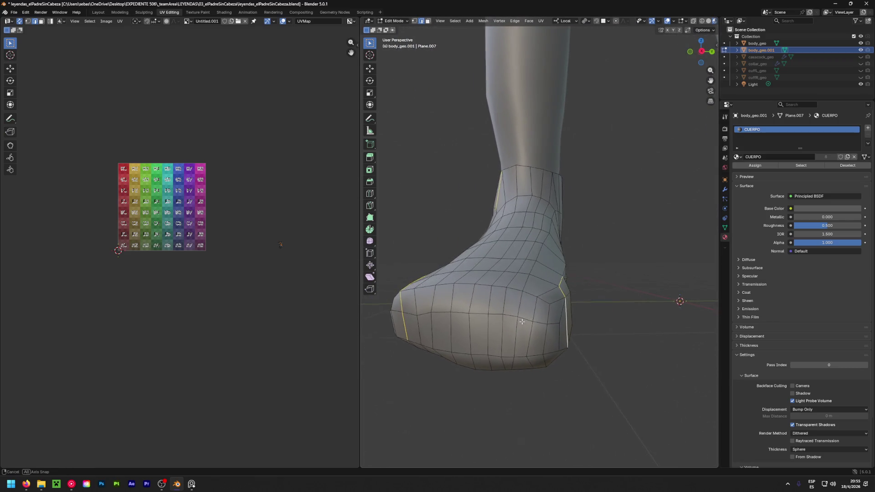
shift+click(566, 303)
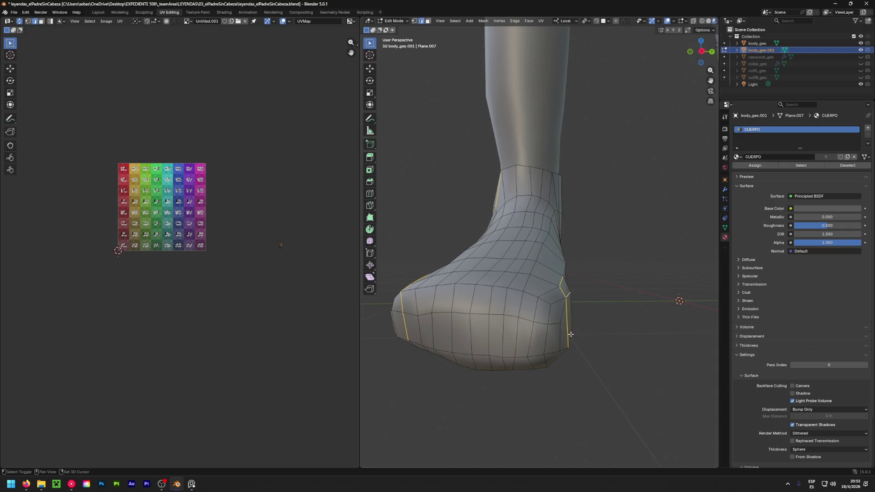
shift+click(567, 296)
shift+click(562, 299)
shift+click(531, 331)
middle_drag(532, 332, 481, 335)
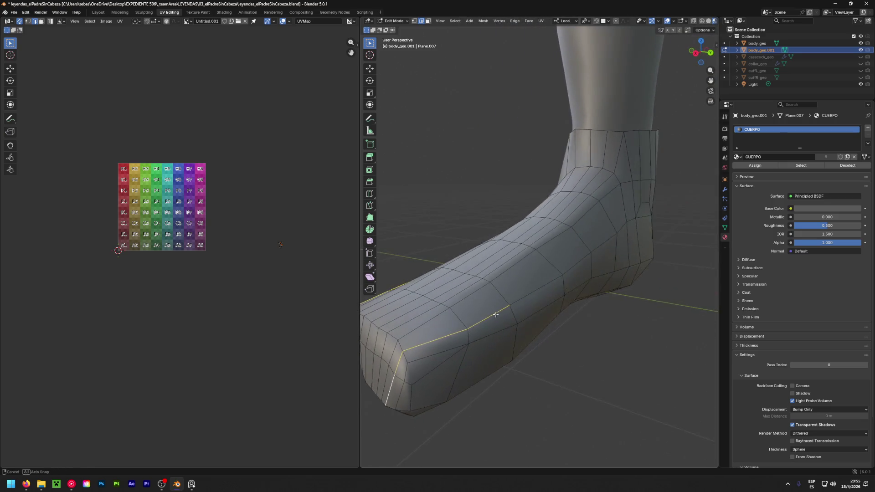
alt+shift+click(497, 320)
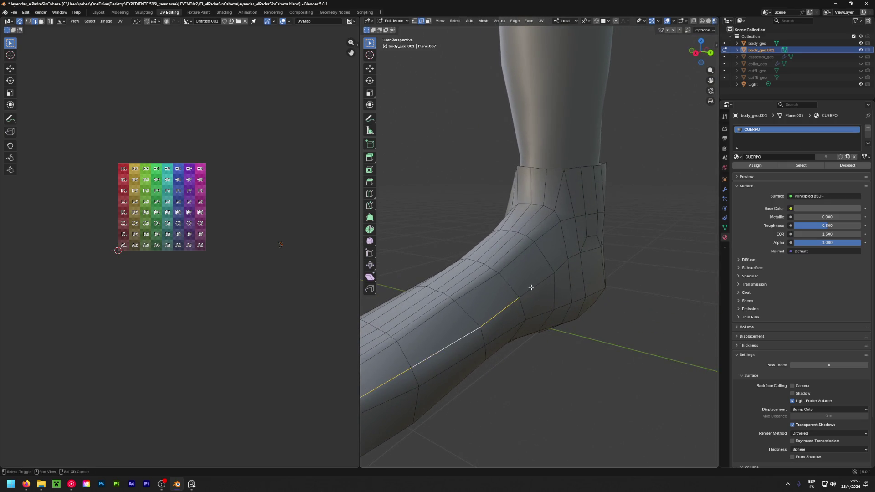
Inspect the chosen edge path around the foot and bring up the edge operations
mouse_move(496, 320)
middle_down()
mouse_move(613, 269)
mouse_move(456, 290)
mouse_move(621, 289)
mouse_move(512, 279)
mouse_move(528, 291)
middle_up()
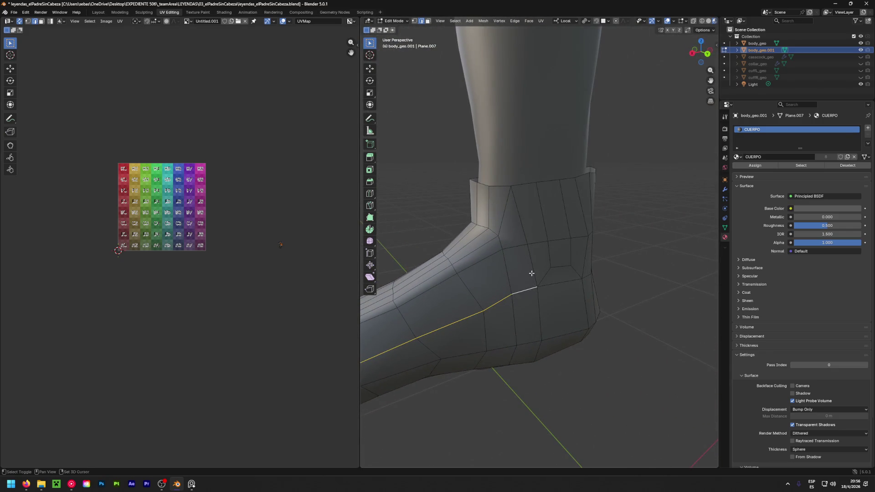
scroll(523, 223, down, 5)
mouse_move(523, 222)
middle_down()
mouse_move(452, 245)
mouse_move(502, 238)
middle_up()
scroll(488, 248, up, 6)
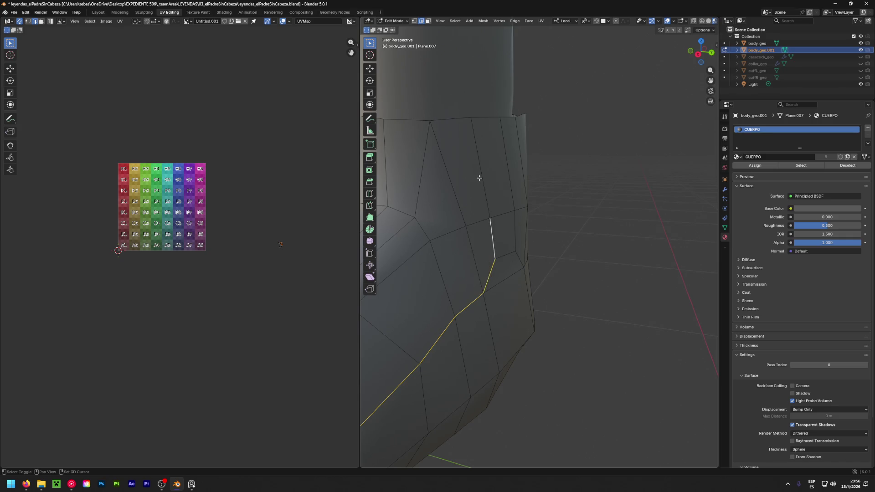
scroll(479, 178, down, 5)
mouse_move(478, 178)
middle_down()
mouse_move(447, 240)
mouse_move(602, 250)
mouse_move(415, 242)
mouse_move(576, 274)
mouse_move(547, 246)
mouse_move(638, 236)
mouse_move(518, 258)
mouse_move(595, 248)
middle_up()
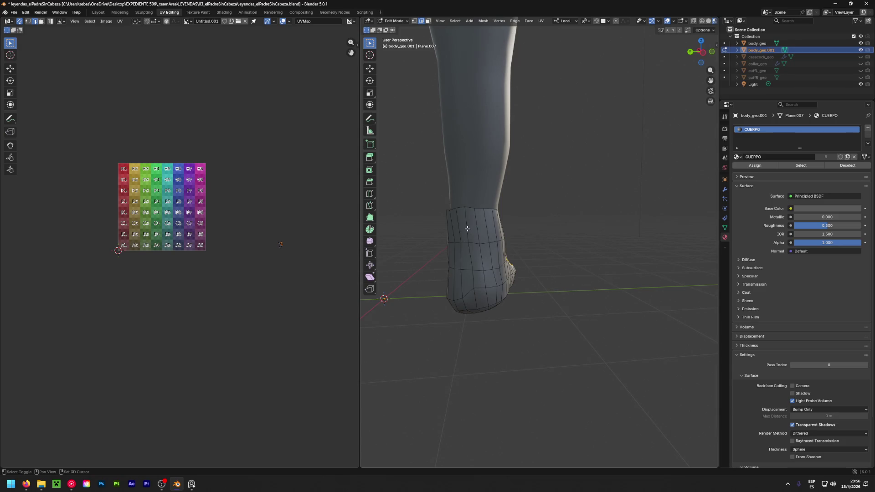
mouse_move(476, 299)
middle_down()
mouse_move(631, 260)
mouse_move(683, 290)
mouse_move(545, 298)
mouse_move(482, 293)
middle_up()
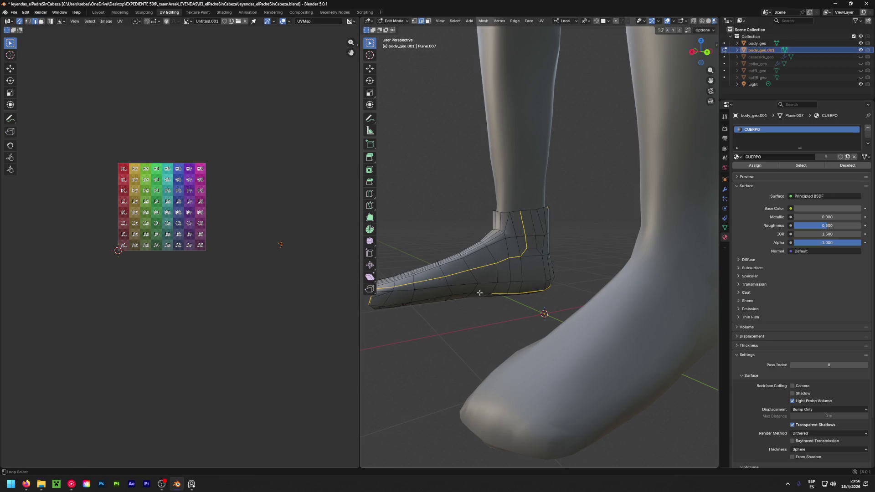
mouse_move(479, 292)
middle_down()
mouse_move(426, 304)
mouse_move(459, 312)
middle_up()
scroll(494, 284, up, 5)
scroll(505, 281, down, 5)
scroll(506, 280, up, 2)
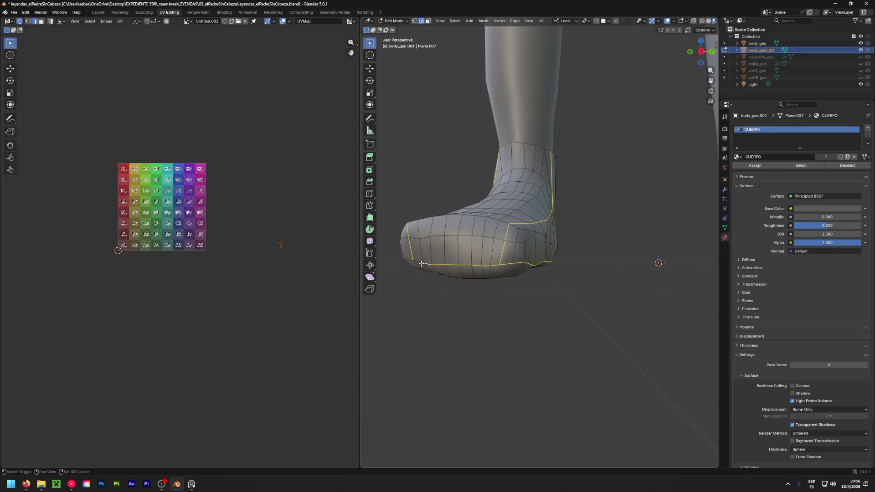
middle_drag(417, 263, 527, 265)
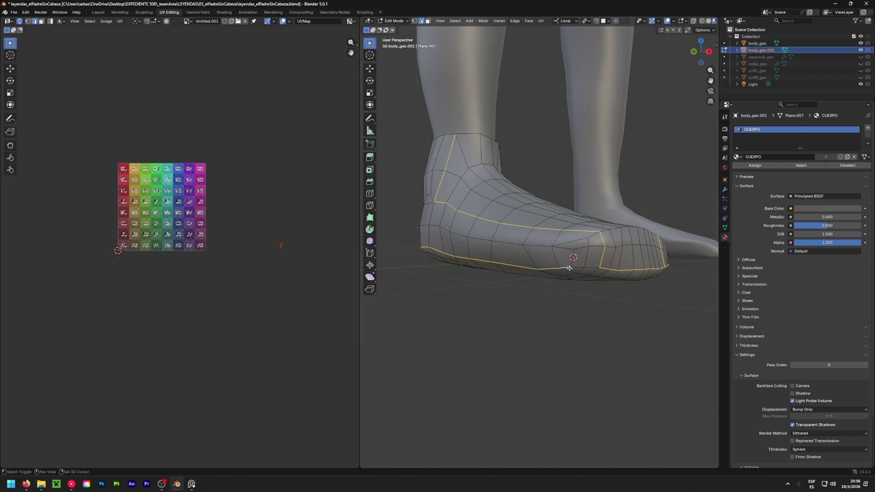
scroll(590, 267, down, 2)
middle_drag(590, 267, 480, 285)
key(ctrl+e)
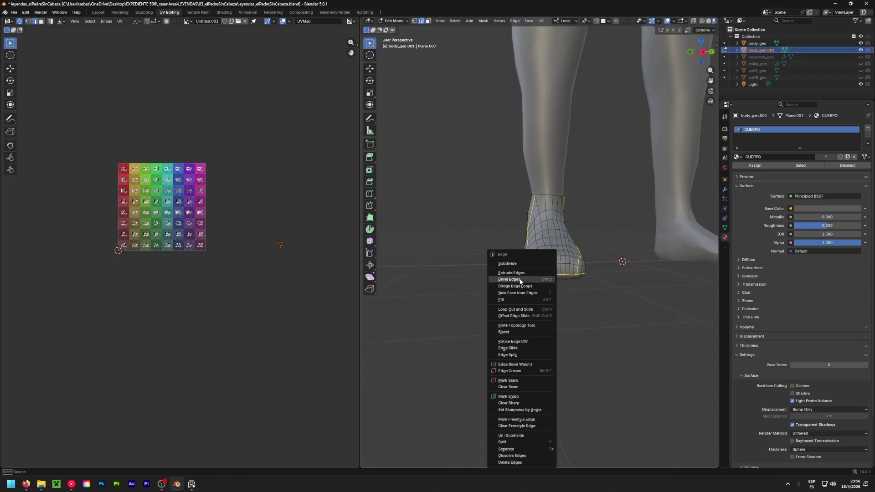
Mark the foot edges as seams and unwrap the whole foot into UV islands
key(Escape)
scroll(508, 370, down, 2)
middle_drag(508, 369, 504, 278)
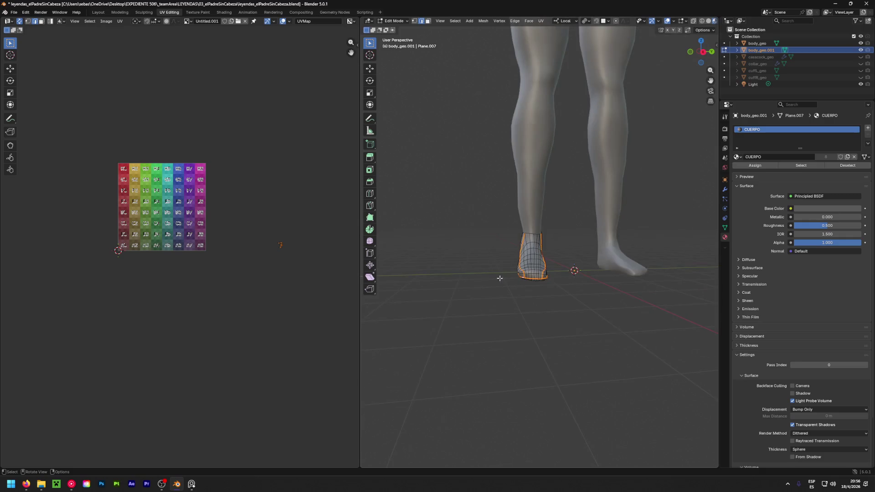
key(a)
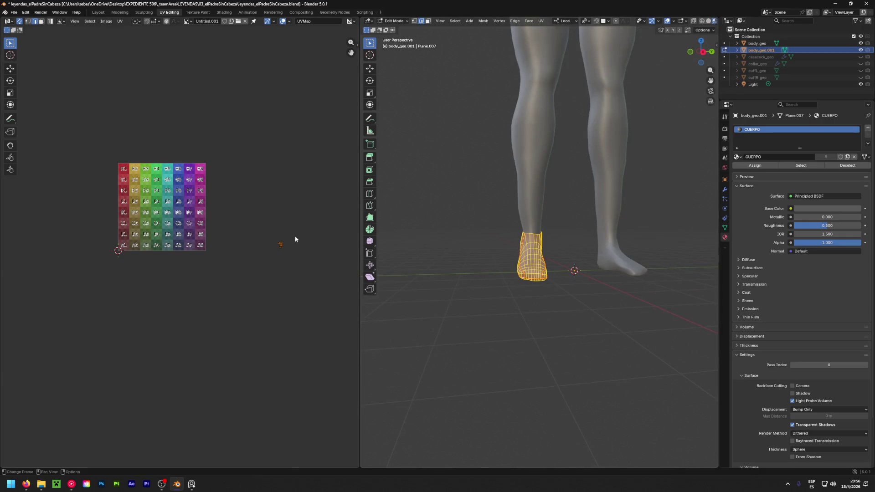
key(u)
click(495, 265)
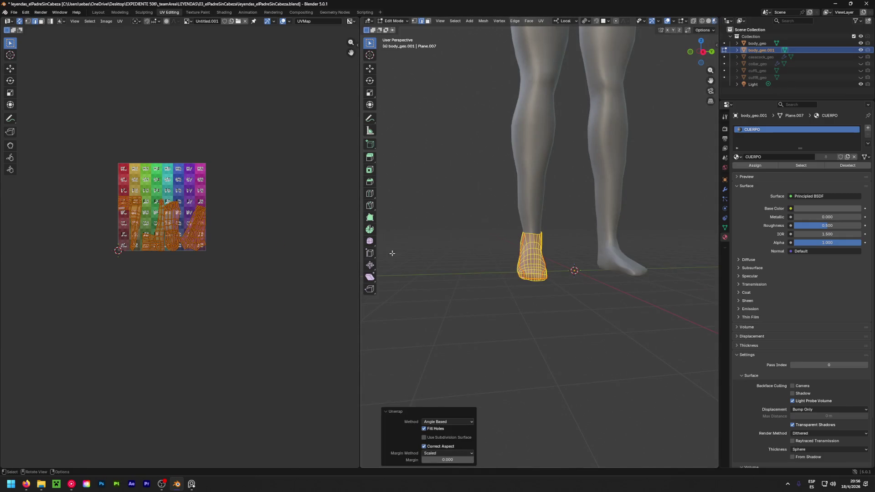
scroll(181, 202, up, 5)
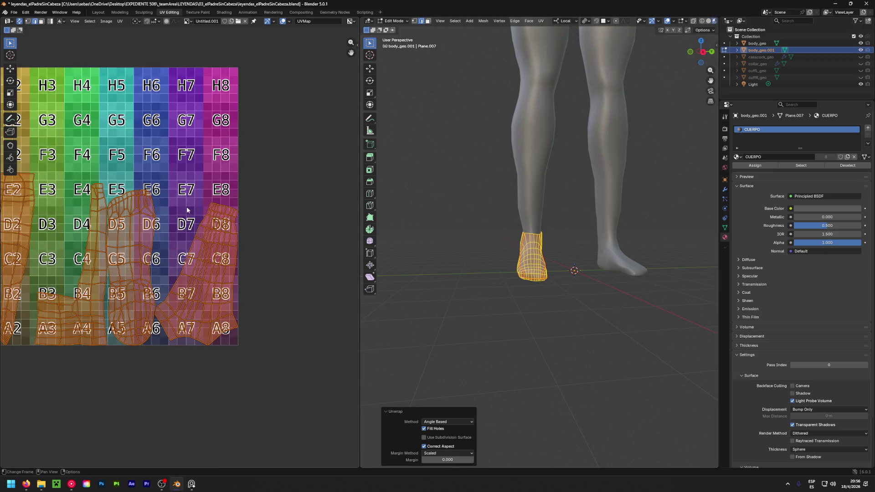
scroll(187, 207, down, 4)
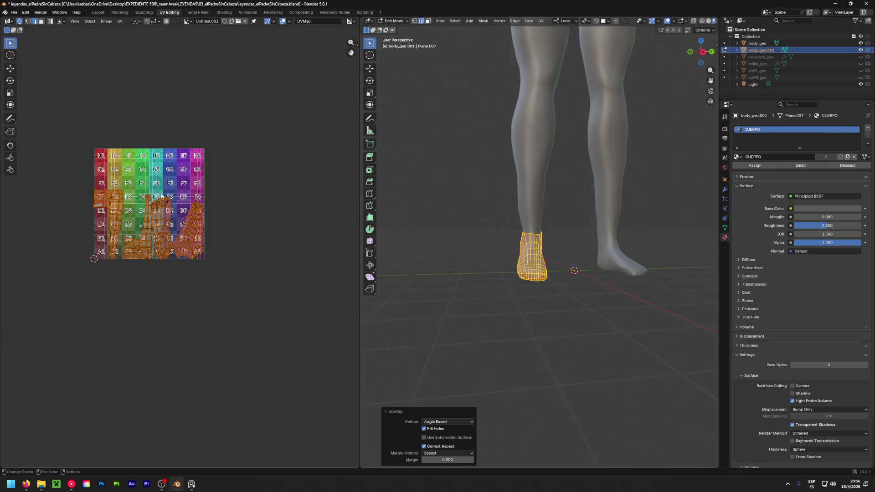
scroll(165, 197, up, 4)
middle_drag(165, 196, 221, 203)
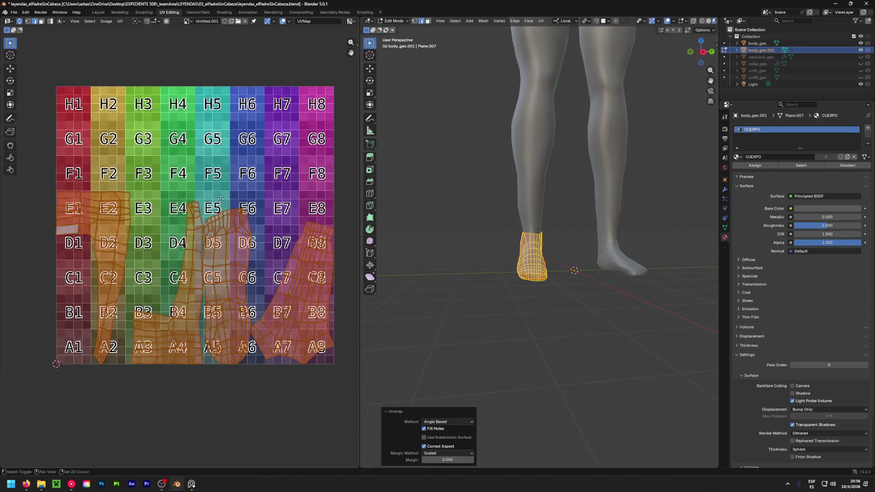
click(202, 141)
scroll(205, 158, down, 3)
scroll(215, 172, up, 1)
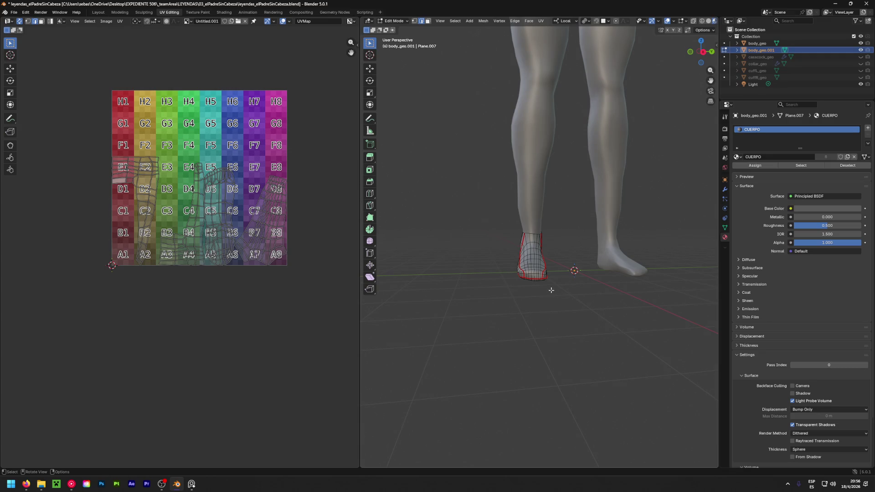
Add a Mirror modifier on Y to the foot and apply it, giving two shoes
click(97, 11)
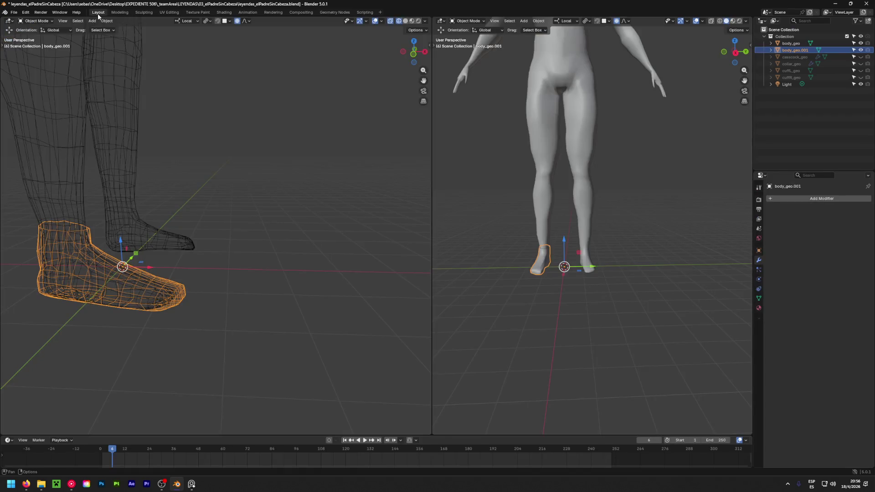
click(803, 199)
key(space)
click(756, 213)
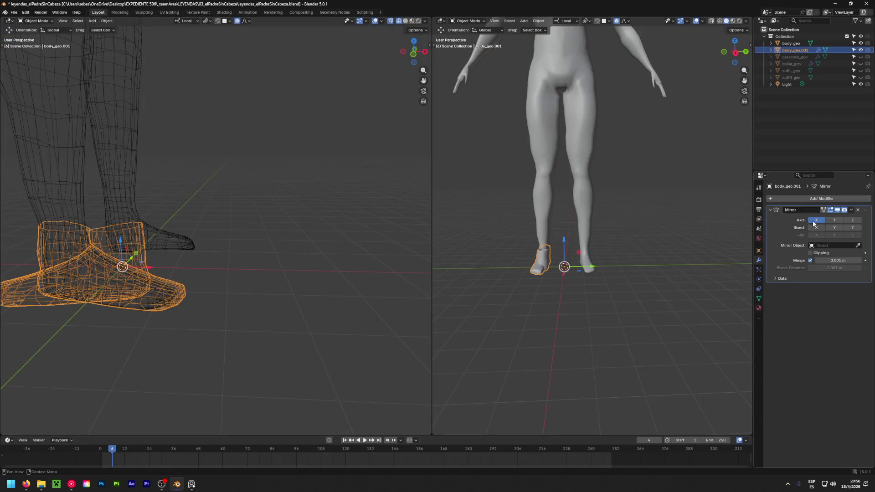
click(840, 220)
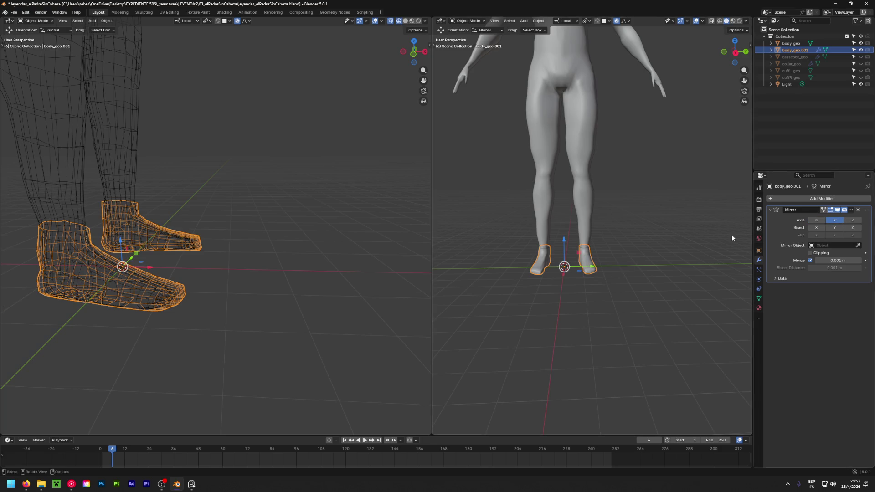
click(850, 210)
click(820, 219)
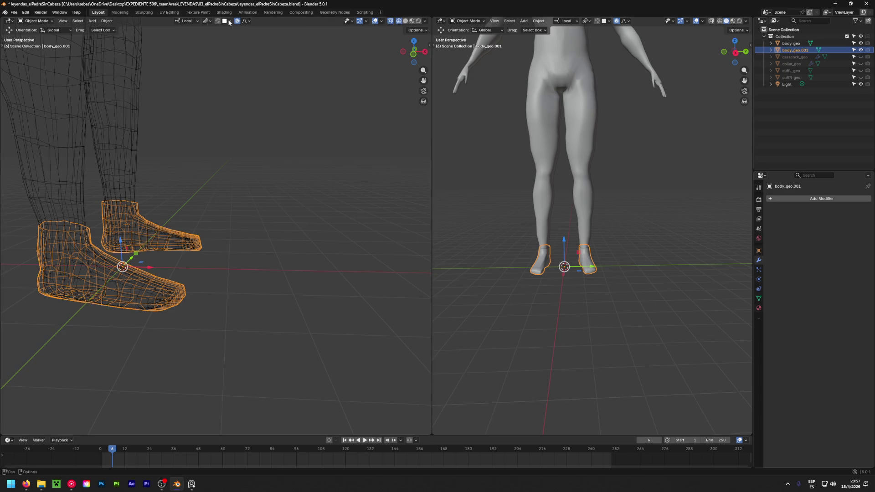
click(169, 12)
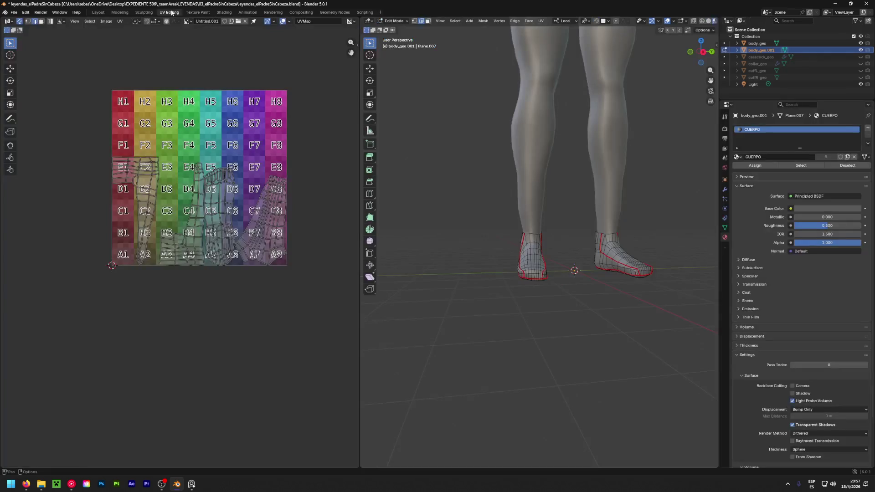
key(a)
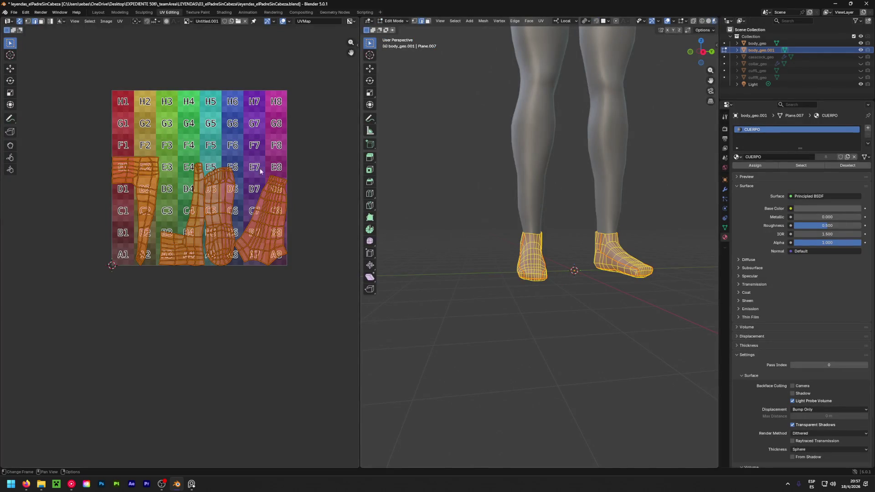
scroll(307, 172, down, 4)
scroll(251, 186, down, 1)
scroll(267, 167, up, 4)
key(alt+a)
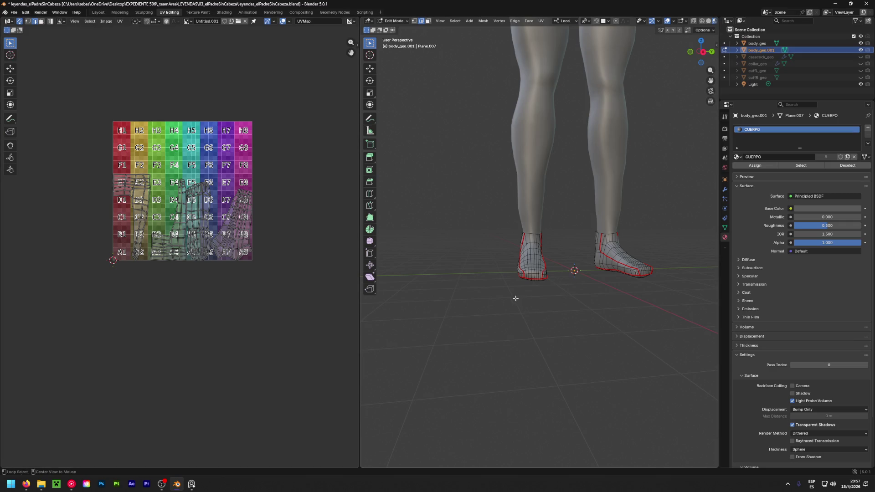
middle_drag(672, 307, 530, 343)
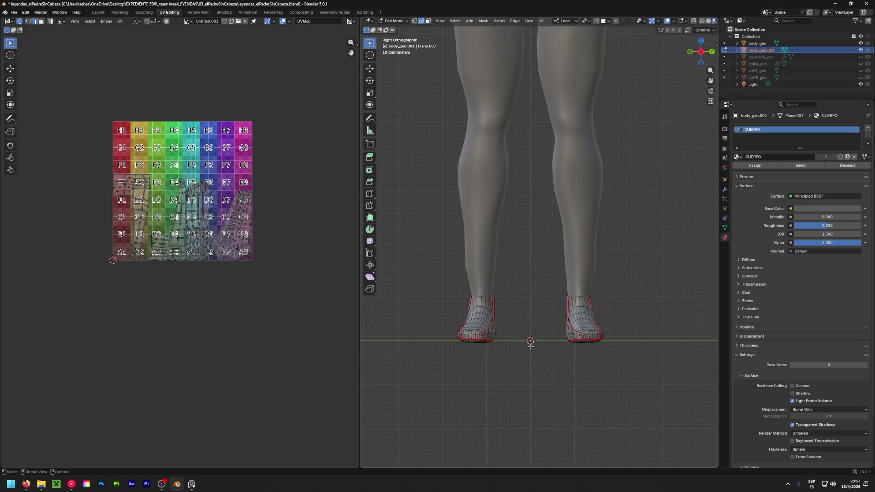
scroll(531, 342, down, 5)
scroll(546, 287, up, 1)
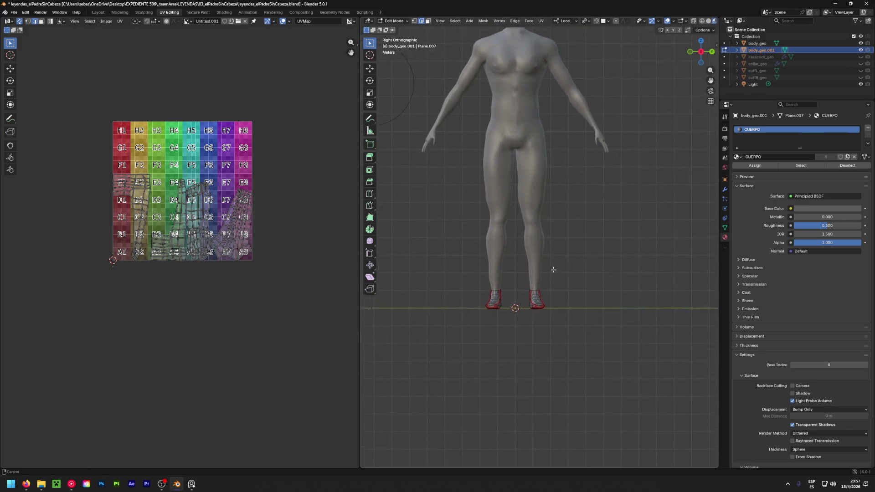
scroll(550, 279, up, 1)
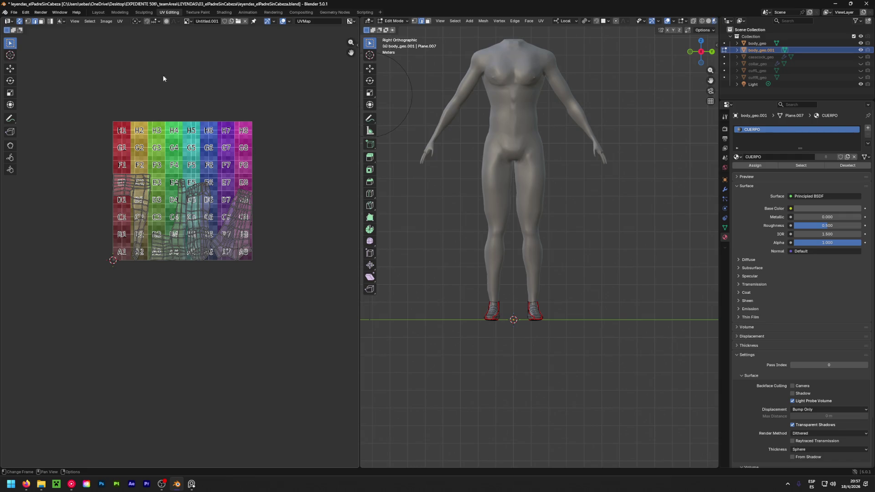
click(98, 12)
Rename the feet object to shoes_geo and unhide the cassock, collar and cuffs
double_click(791, 51)
text(shoes_ge)
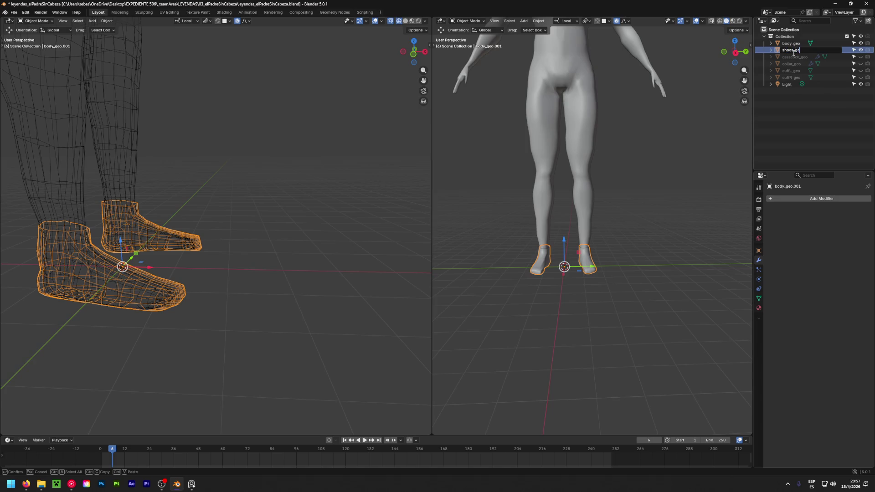
text(o)
key(Return)
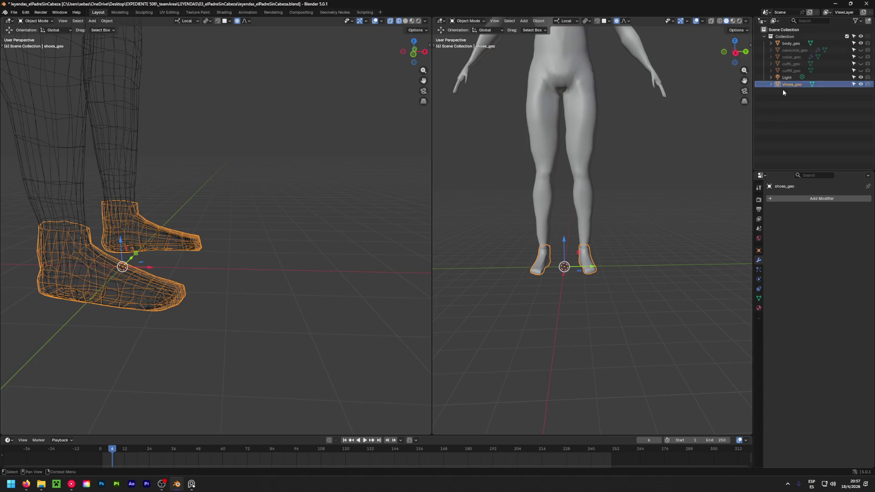
click(779, 131)
drag(860, 70, 860, 50)
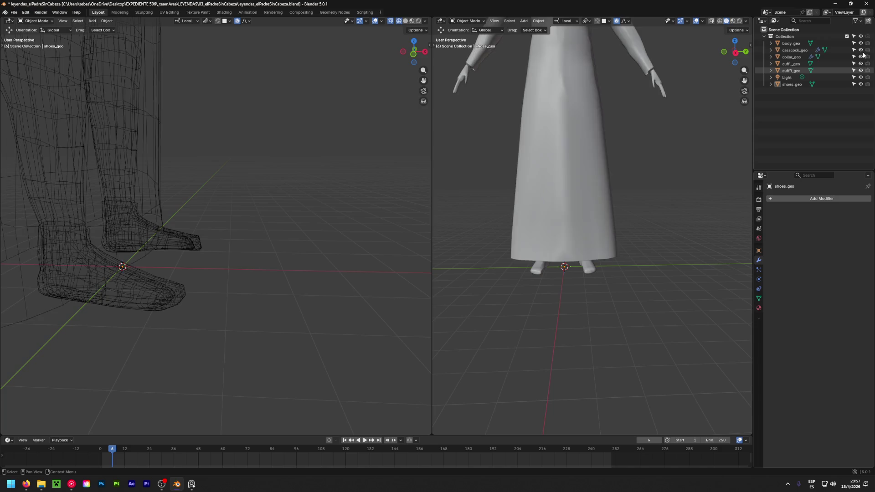
mouse_move(738, 130)
middle_down()
mouse_move(703, 149)
mouse_move(625, 238)
middle_up()
mouse_move(549, 221)
middle_down()
mouse_move(559, 262)
mouse_move(556, 227)
mouse_move(610, 168)
middle_up()
scroll(610, 169, up, 2)
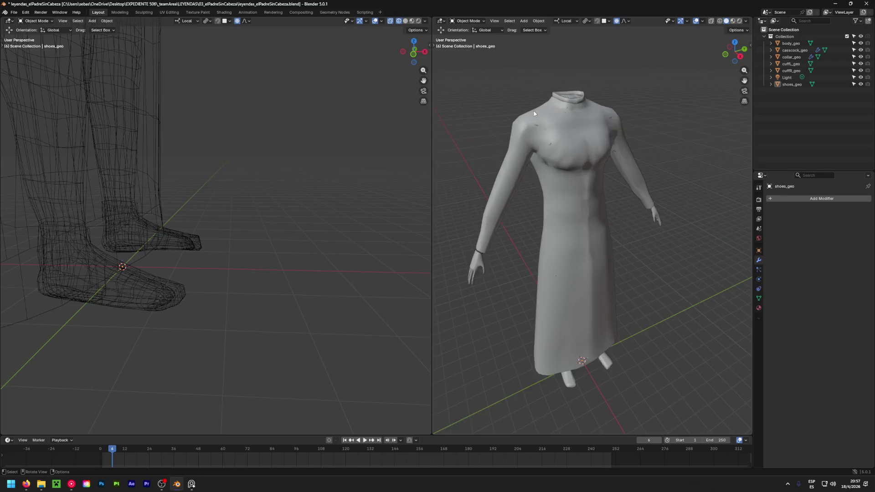
scroll(581, 154, up, 3)
scroll(556, 140, up, 2)
scroll(507, 162, down, 2)
Preview the dressed figure with materials, then enter Edit Mode on the cassock
click(732, 20)
middle_drag(667, 134, 519, 144)
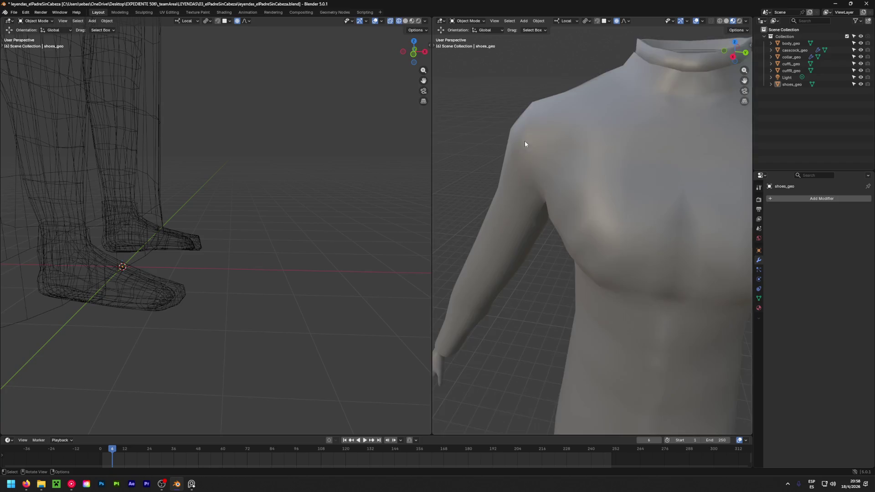
scroll(560, 178, down, 4)
mouse_move(591, 203)
middle_down()
mouse_move(520, 200)
mouse_move(717, 221)
middle_up()
scroll(617, 226, up, 3)
scroll(680, 219, up, 2)
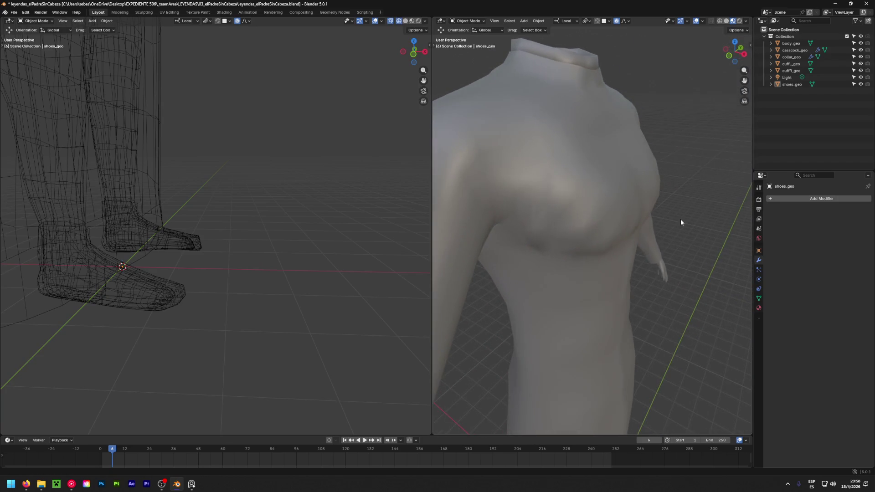
click(726, 21)
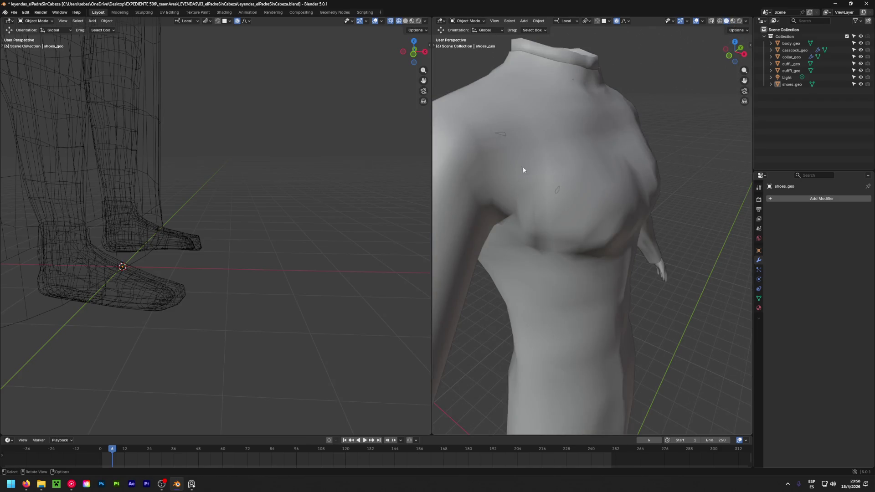
scroll(517, 149, down, 1)
click(560, 164)
key(Tab)
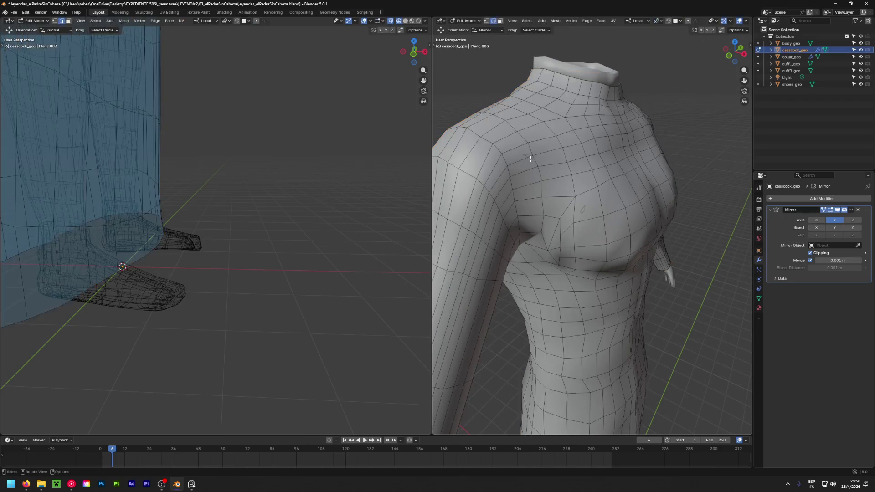
Move a vertex at the cassock's shoulder to reshape the surface
middle_drag(511, 186, 537, 227)
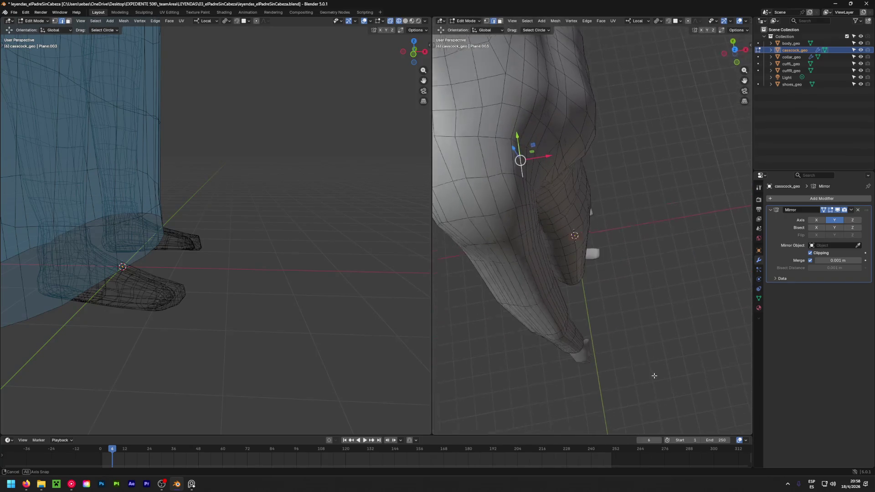
scroll(535, 229, up, 2)
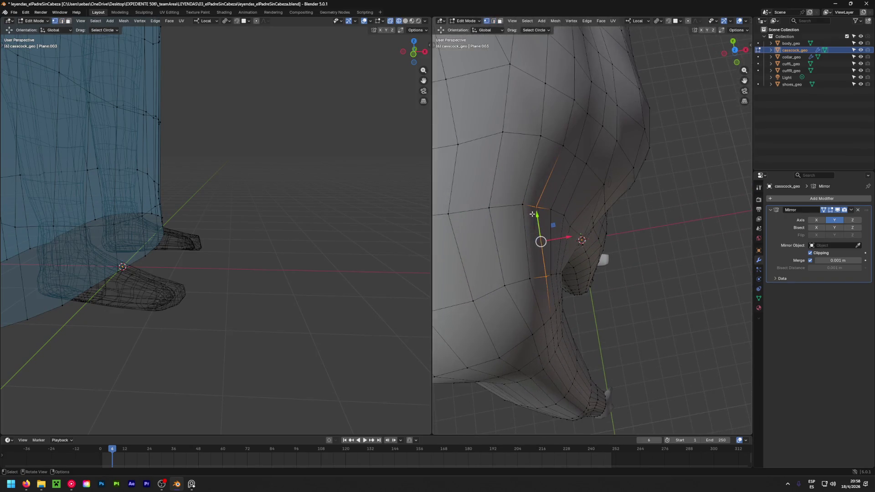
shift+right_click(540, 205)
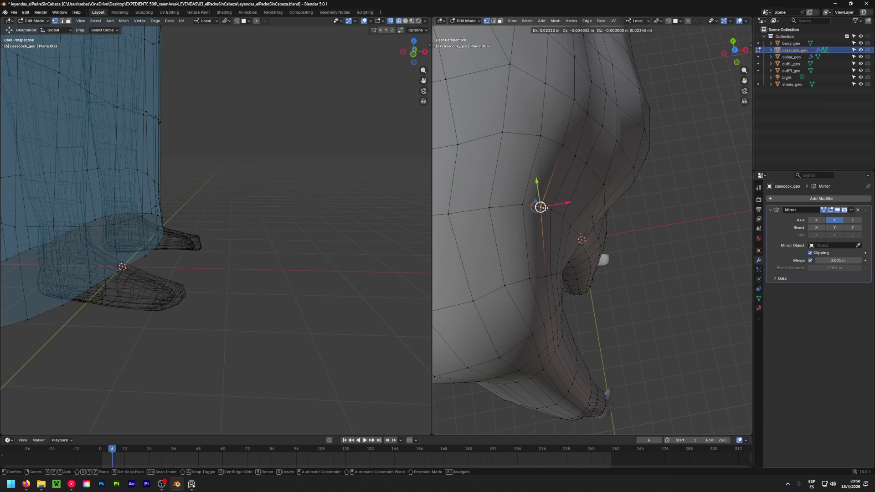
shift+right_drag(541, 205, 604, 184)
mouse_move(611, 188)
middle_down()
mouse_move(688, 212)
mouse_move(587, 264)
middle_up()
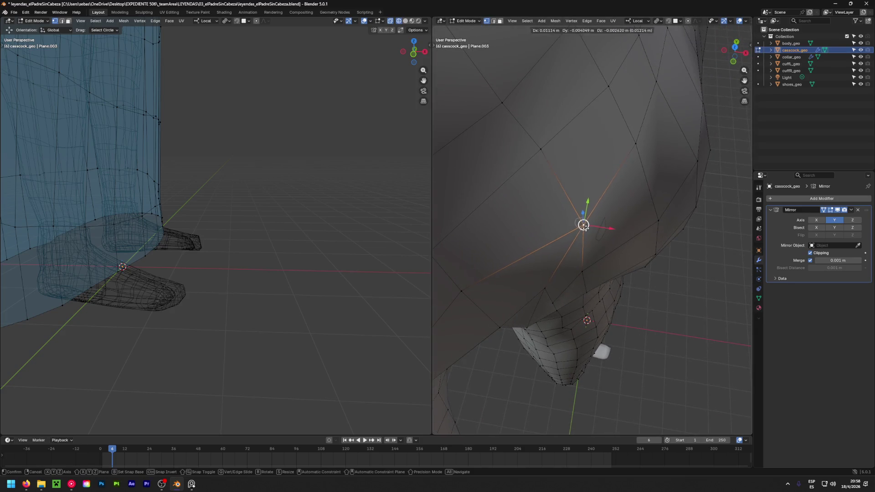
key(g)
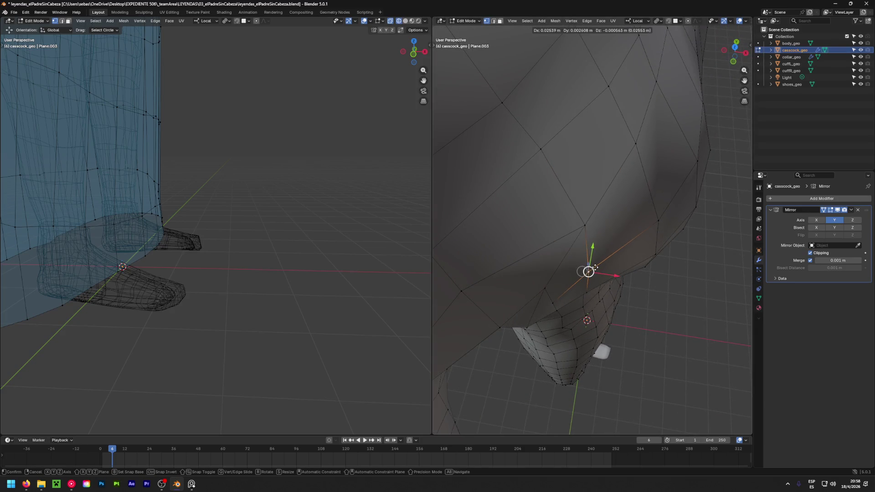
click(594, 305)
mouse_move(594, 306)
middle_down()
mouse_move(593, 238)
mouse_move(520, 196)
middle_up()
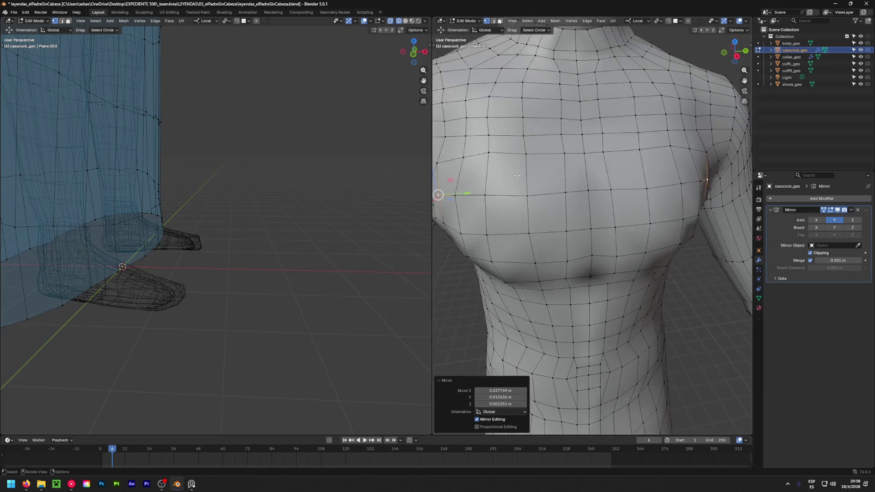
scroll(520, 196, down, 3)
scroll(519, 195, down, 3)
mouse_move(664, 220)
middle_down()
mouse_move(634, 214)
mouse_move(546, 263)
mouse_move(592, 282)
middle_up()
scroll(545, 265, up, 3)
scroll(545, 265, up, 3)
scroll(545, 265, up, 1)
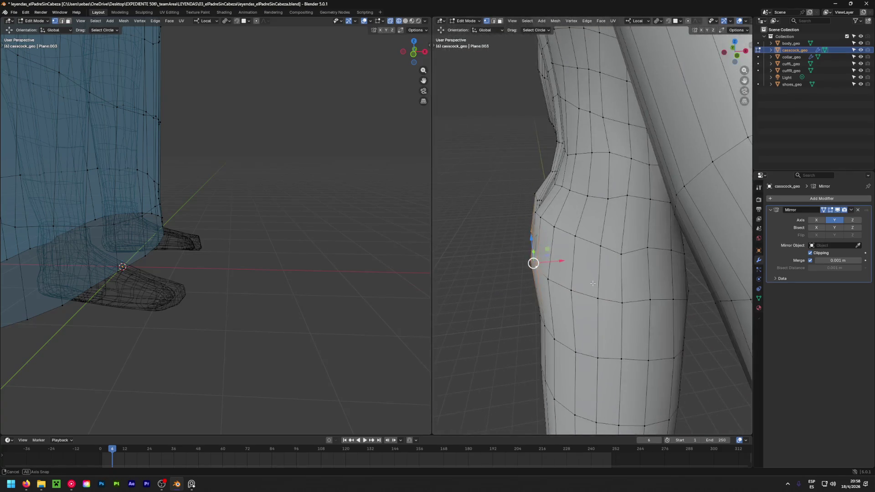
Nudge waist and torso vertices inward about 1.4 cm along X
drag(533, 263, 528, 261)
click(539, 212)
drag(540, 220, 537, 220)
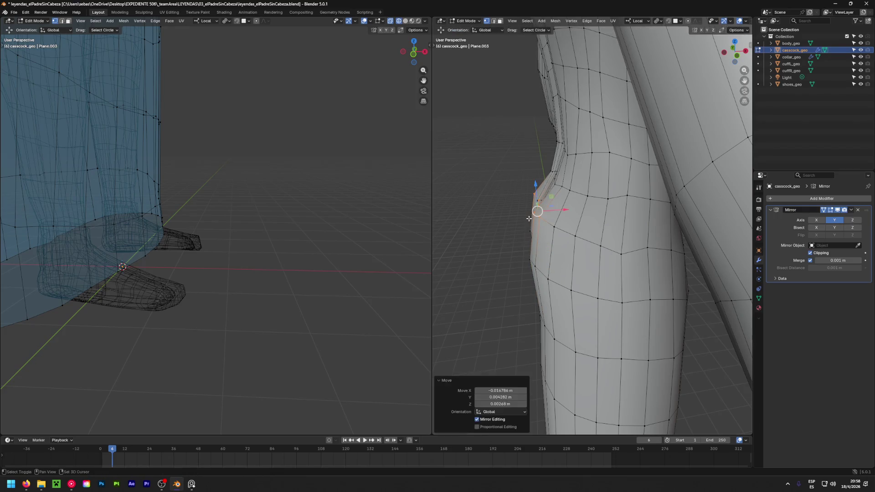
middle_drag(537, 220, 523, 210)
scroll(524, 211, up, 3)
scroll(524, 211, up, 3)
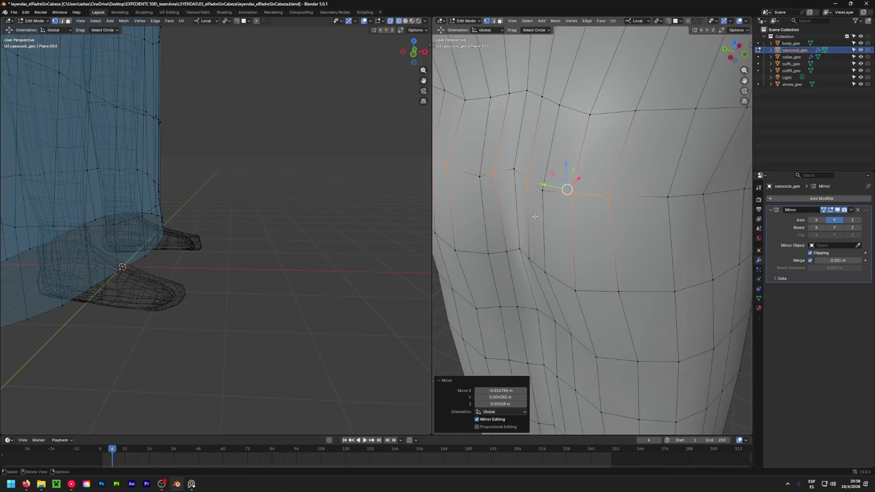
click(543, 189)
mouse_move(550, 178)
middle_down()
mouse_move(681, 226)
mouse_move(561, 202)
middle_up()
key(g)
click(635, 223)
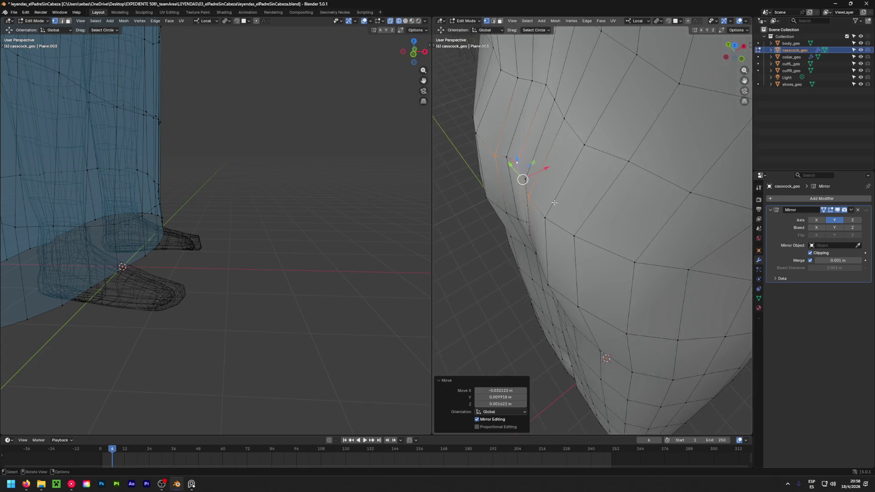
key(g)
middle_drag(509, 157, 434, 177)
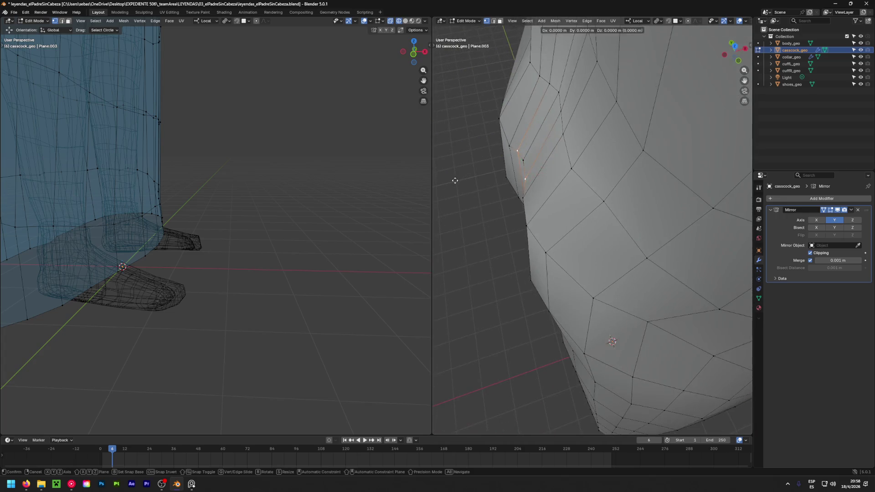
click(773, 184)
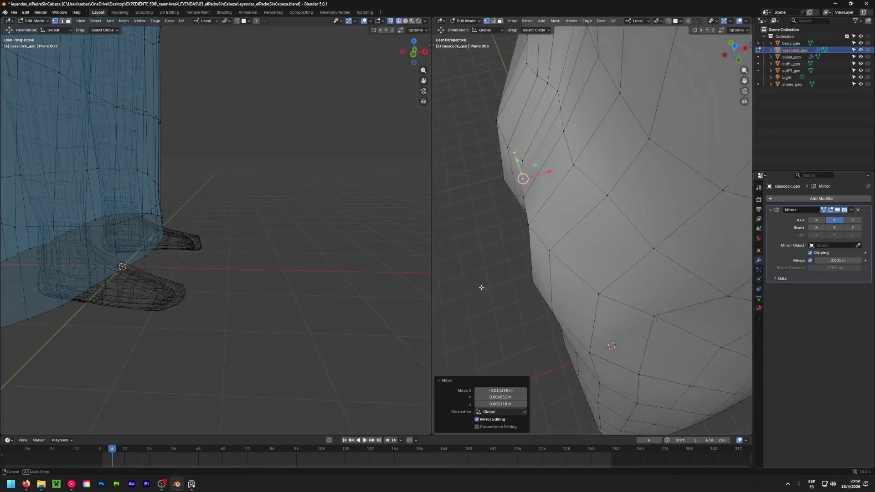
scroll(476, 289, down, 5)
Orbit around the whole cassock to check the reshaped torso
middle_drag(601, 205, 624, 203)
scroll(624, 202, down, 3)
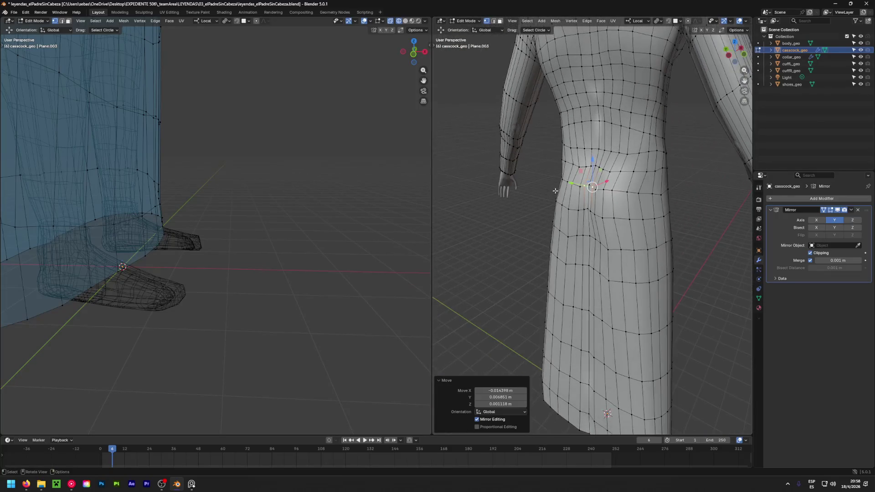
mouse_move(693, 205)
middle_down()
mouse_move(598, 210)
mouse_move(592, 188)
middle_up()
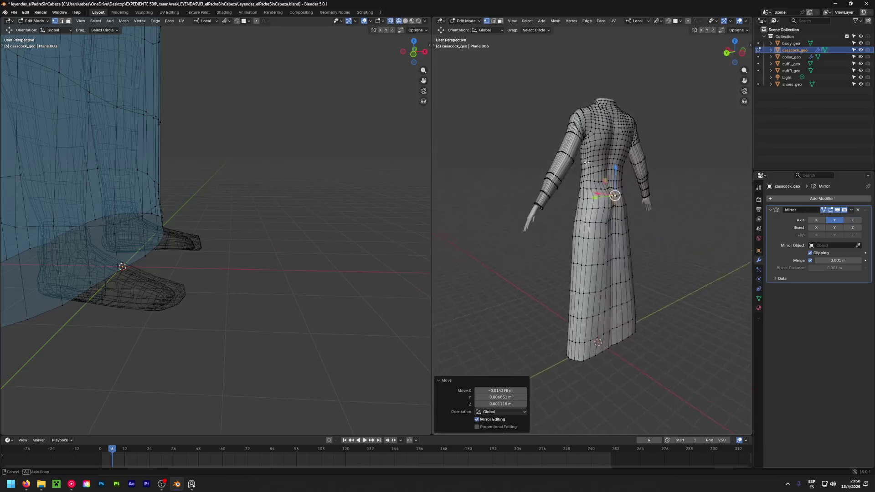
mouse_move(653, 164)
middle_down()
mouse_move(572, 275)
mouse_move(664, 232)
mouse_move(470, 225)
mouse_move(528, 244)
middle_up()
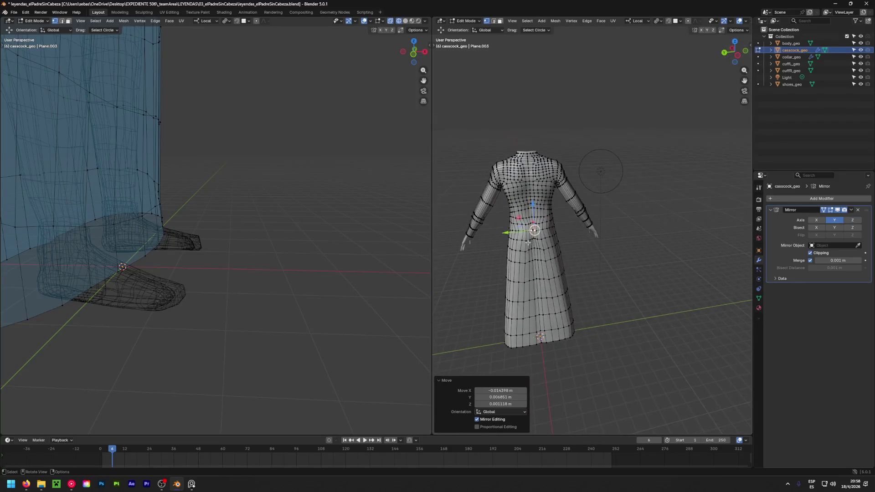
scroll(528, 244, up, 5)
click(540, 181)
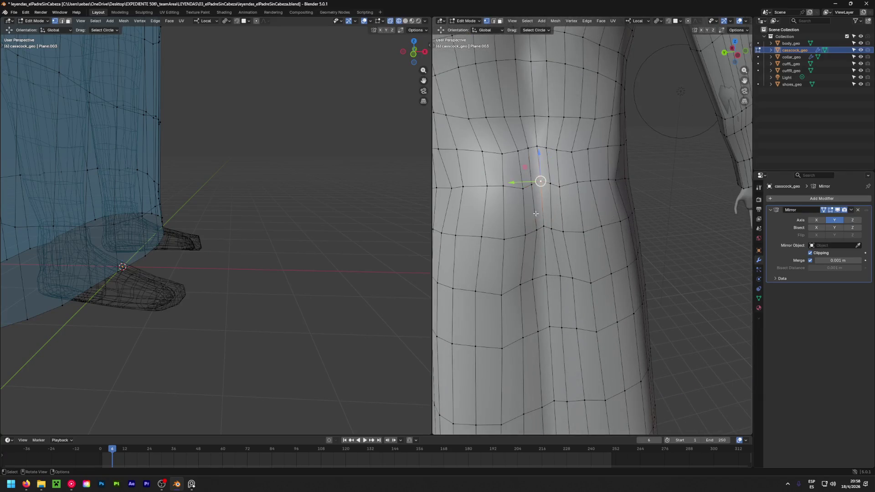
mouse_move(540, 180)
middle_down()
mouse_move(704, 25)
mouse_move(600, 172)
middle_up()
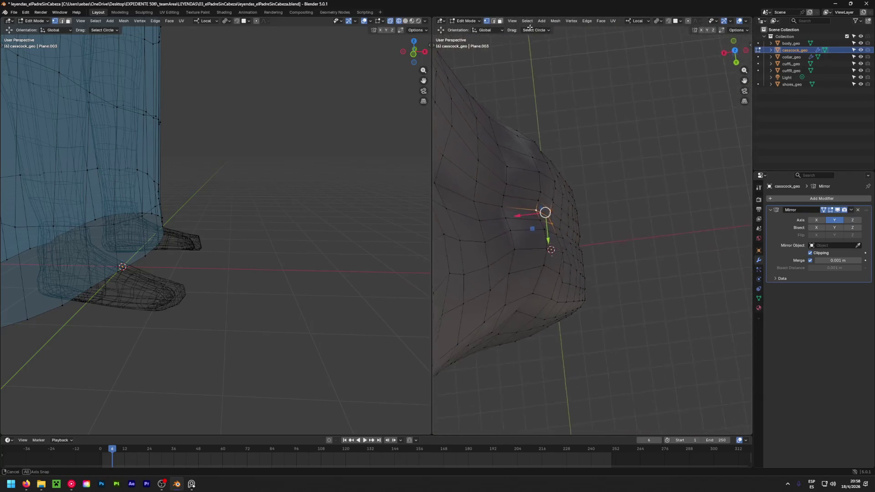
Undo a stray move, then shift the selected side vertex into place
key(a)
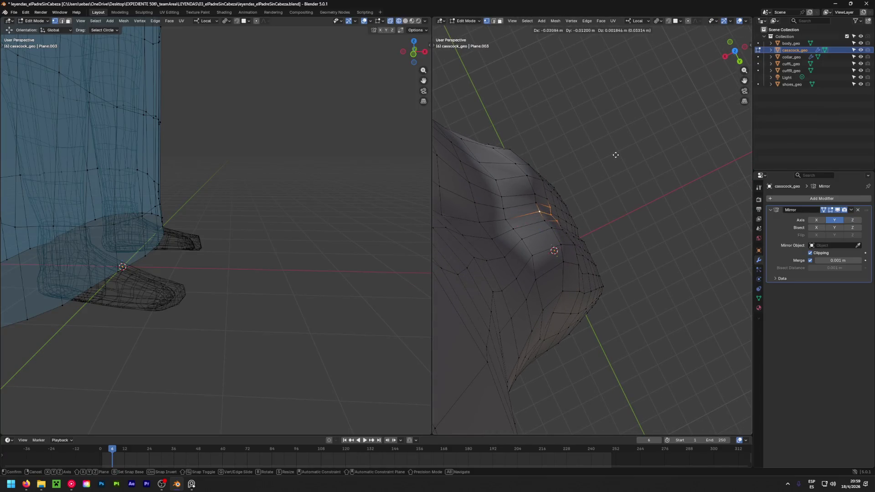
key(ctrl+z)
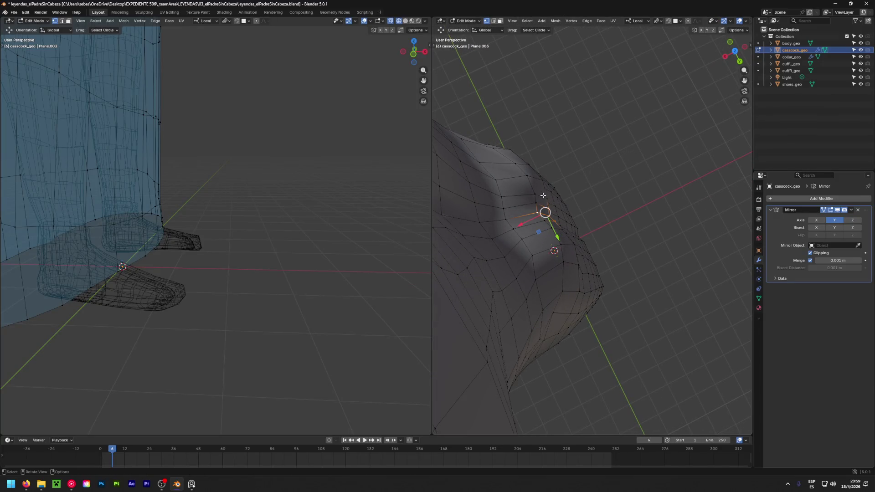
scroll(542, 196, up, 2)
mouse_move(523, 241)
middle_down()
mouse_move(718, 236)
mouse_move(627, 279)
middle_up()
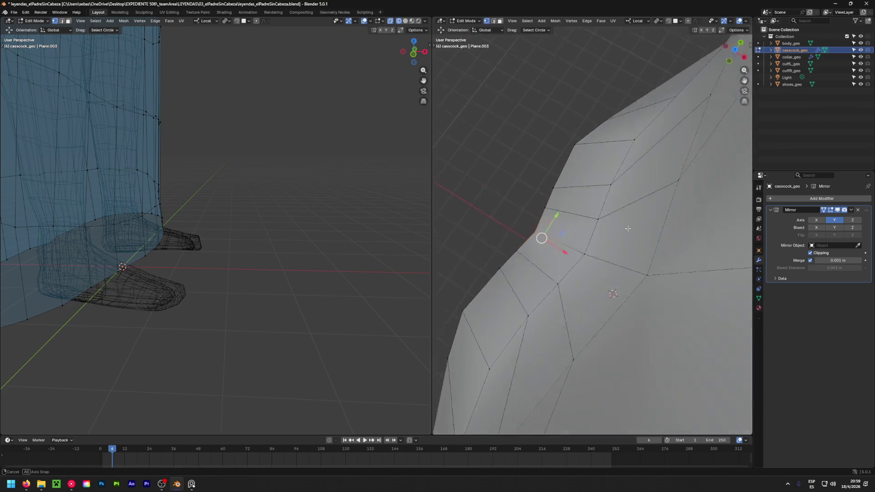
key(g)
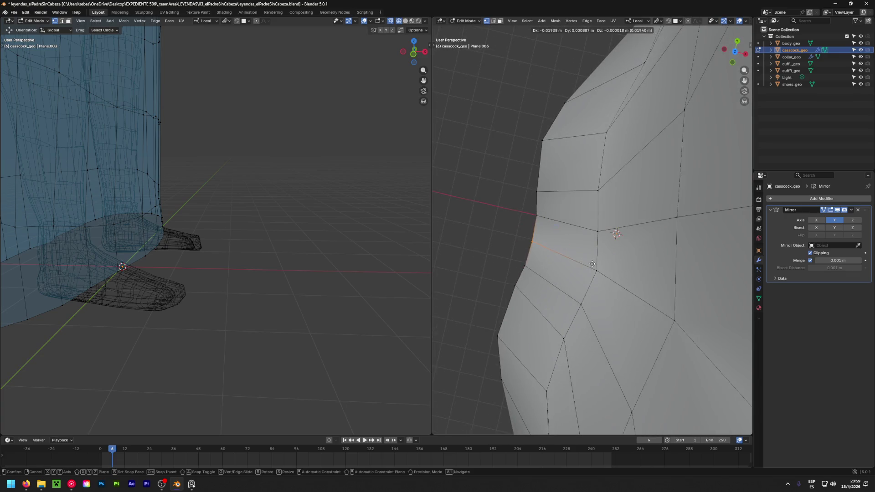
click(615, 233)
mouse_move(616, 233)
middle_down()
mouse_move(620, 154)
mouse_move(556, 306)
middle_up()
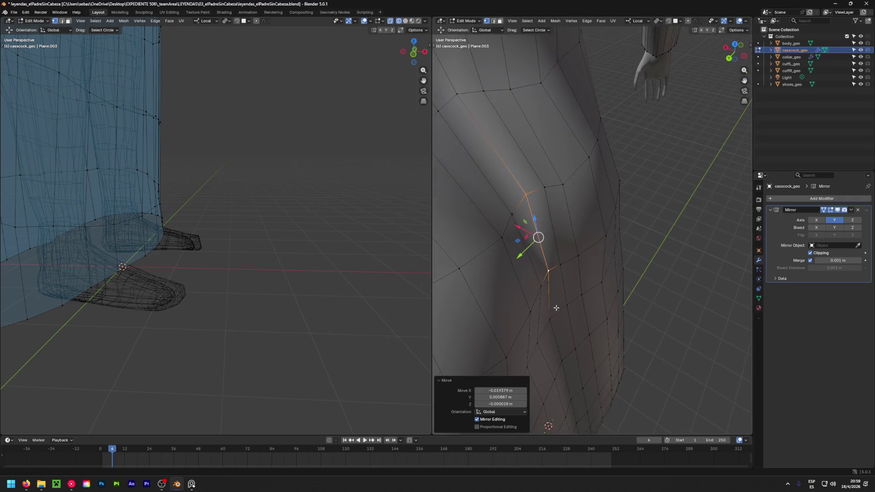
Pull lower side and waist vertices about 2 cm inward and 1 cm up
click(551, 319)
key(g)
click(567, 359)
key(g)
click(598, 372)
middle_drag(519, 162, 591, 318)
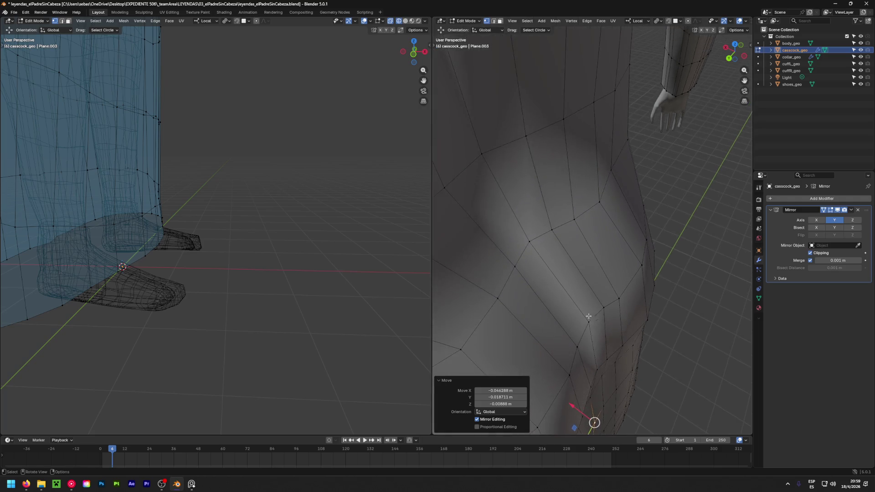
click(525, 243)
scroll(525, 243, down, 3)
key(g)
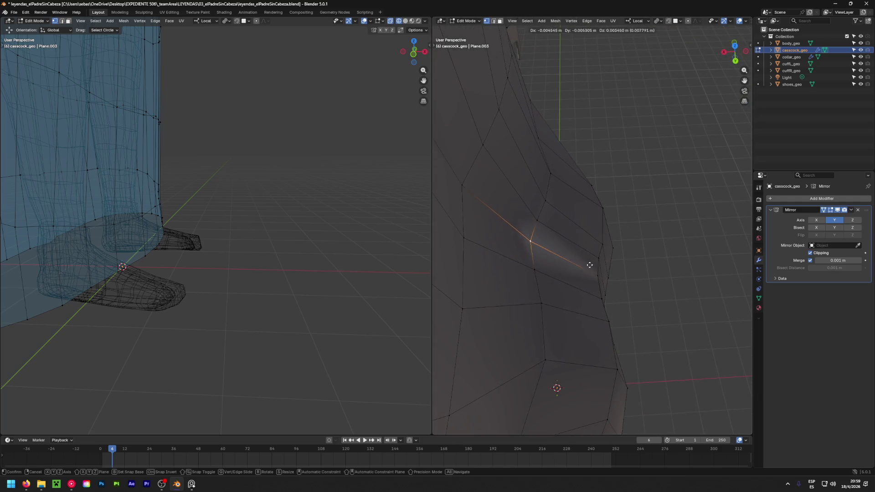
click(622, 255)
middle_drag(621, 255, 692, 121)
scroll(731, 207, down, 3)
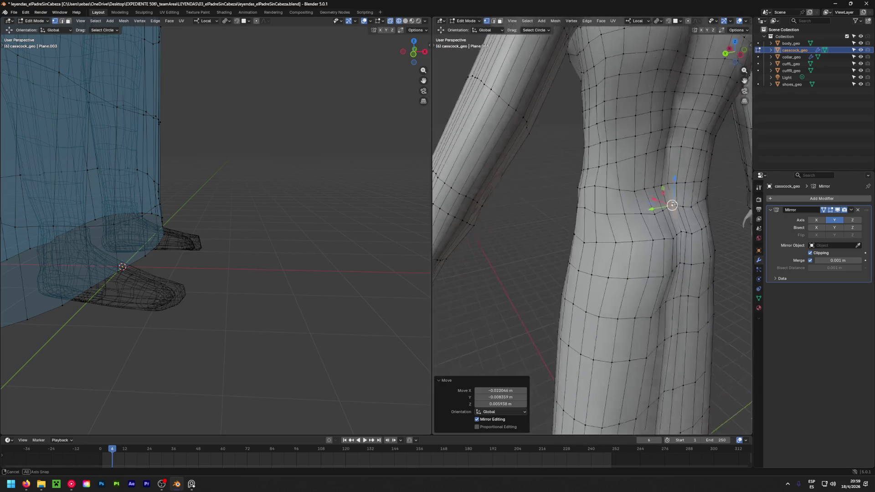
scroll(656, 205, down, 2)
scroll(593, 203, down, 2)
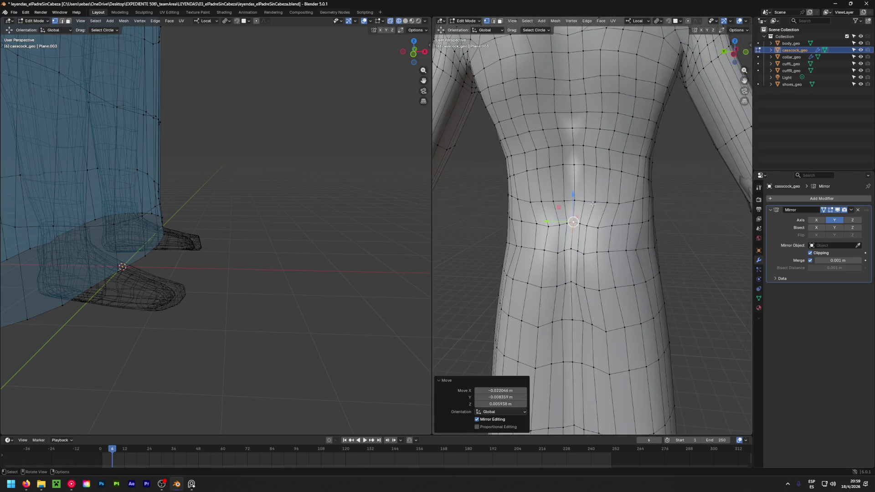
Review the smoothed silhouette, return to Object Mode and deselect the cassock
click(573, 162)
mouse_move(570, 144)
ctrl+middle_down()
mouse_move(634, 213)
mouse_move(447, 199)
mouse_move(517, 146)
ctrl+middle_up()
scroll(655, 171, down, 3)
mouse_move(657, 171)
middle_down()
mouse_move(673, 197)
mouse_move(618, 192)
middle_up()
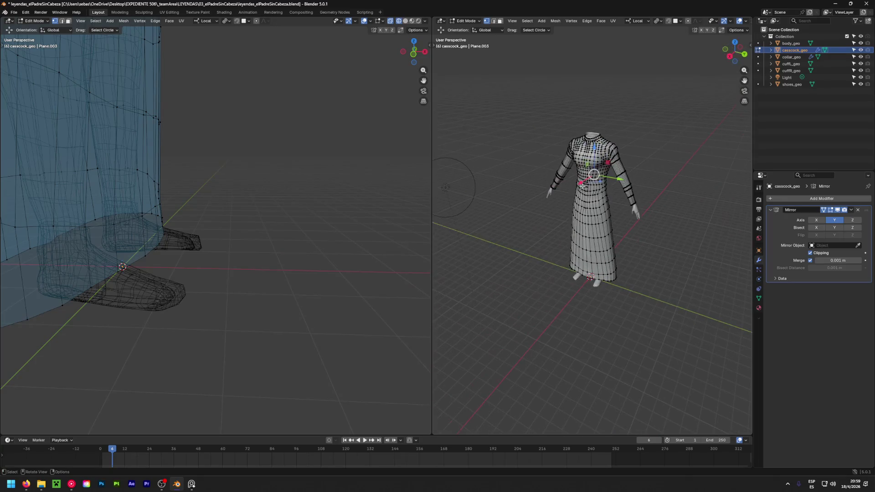
key(Tab)
key(alt+a)
Orbit to a front view and recentre the shaded robed figure
middle_drag(566, 216, 665, 219)
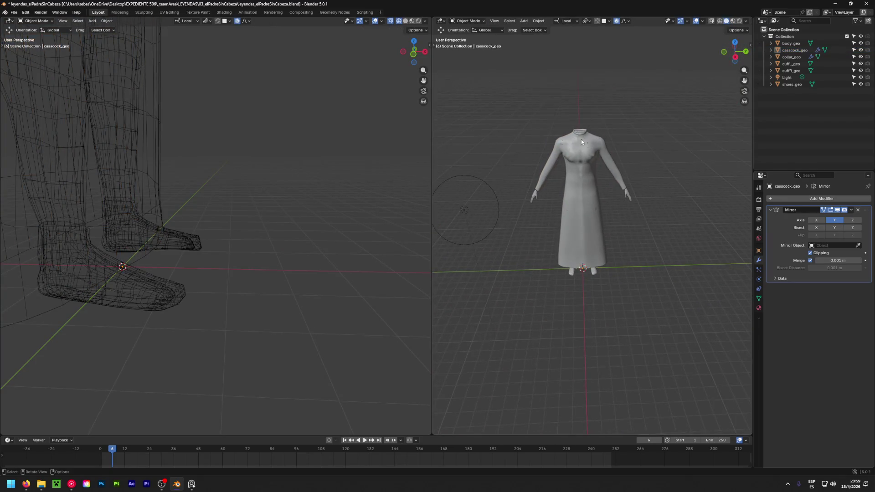
scroll(581, 139, up, 1)
scroll(582, 149, up, 2)
scroll(581, 149, up, 3)
scroll(585, 130, up, 3)
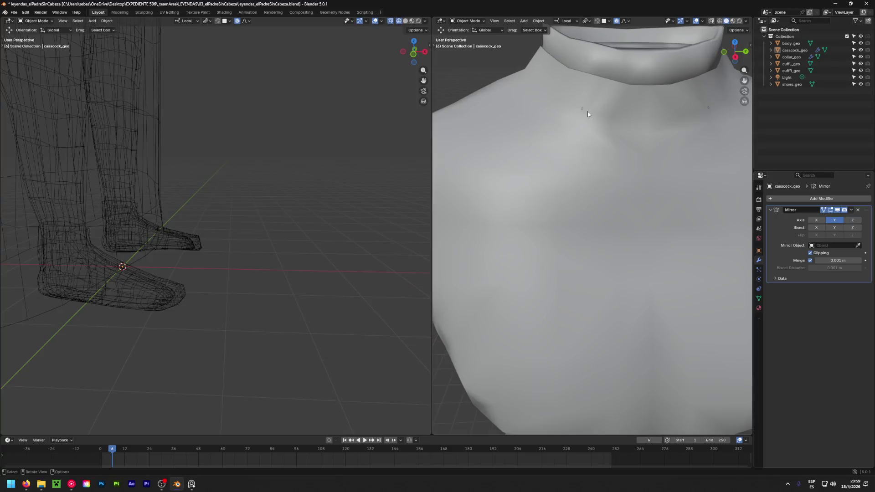
scroll(586, 114, down, 6)
scroll(585, 113, up, 3)
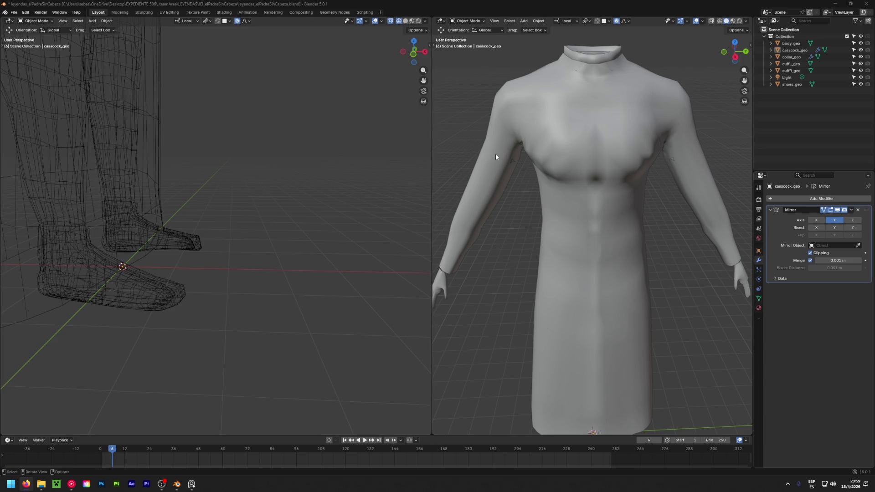
scroll(486, 171, down, 5)
shift+middle_drag(473, 211, 553, 190)
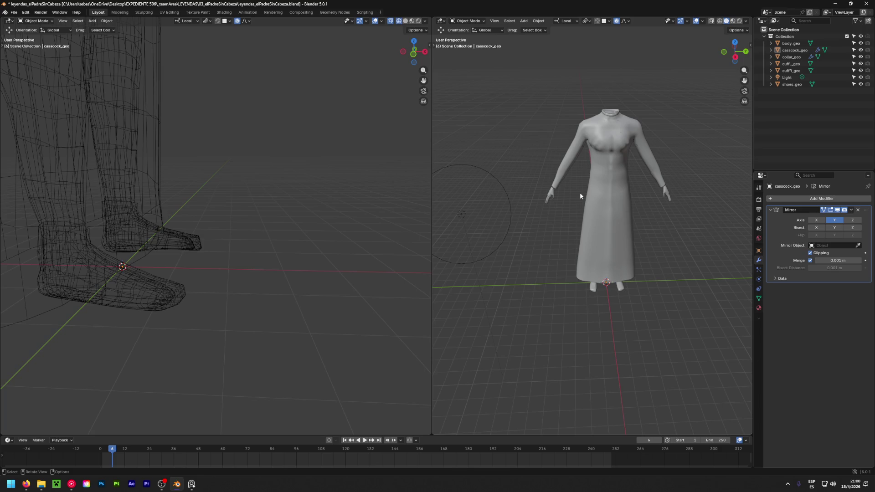
Bring up the PureRef board of headless-priest reference images
key(alt+Tab)
scroll(450, 370, down, 3)
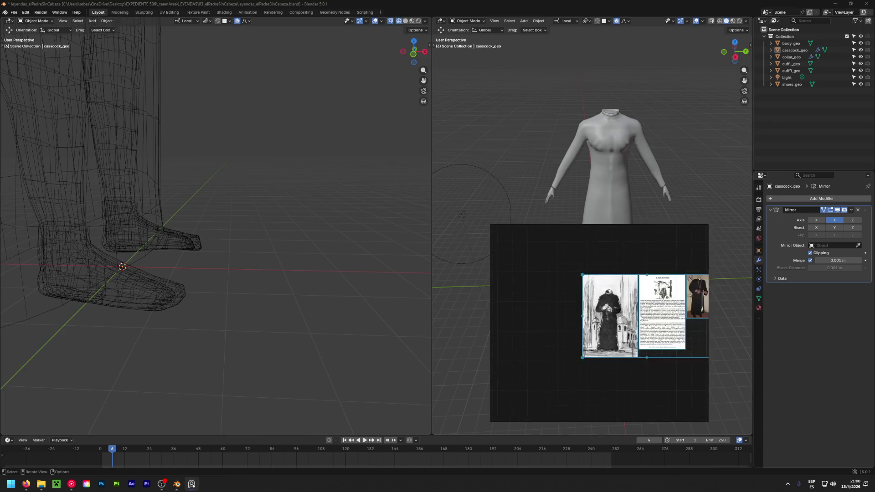
scroll(572, 302, up, 3)
scroll(563, 308, down, 2)
scroll(547, 311, up, 3)
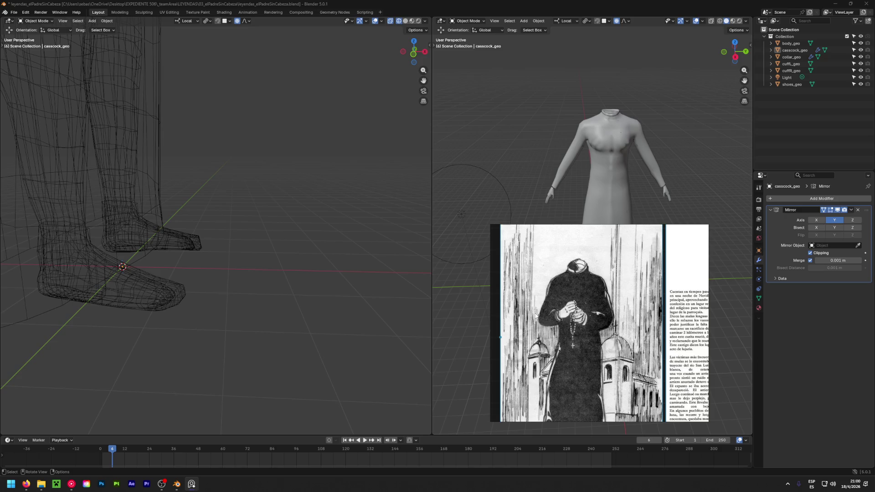
scroll(536, 316, down, 2)
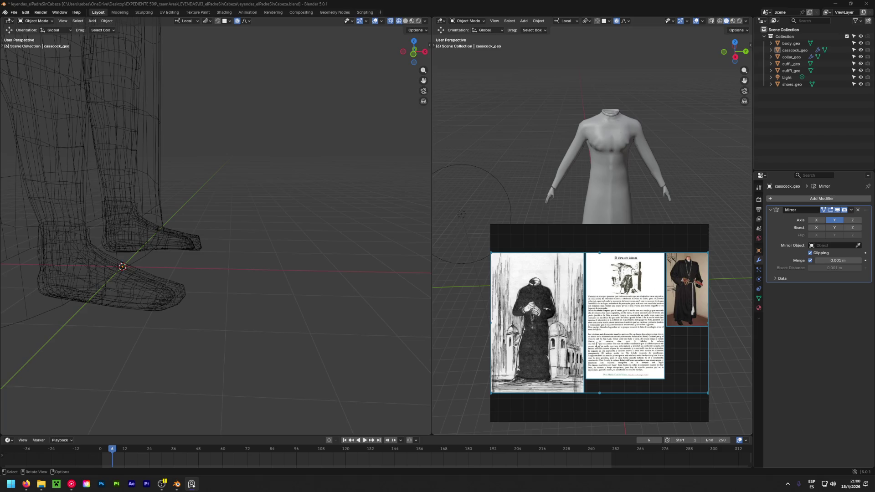
scroll(535, 315, down, 2)
scroll(535, 316, up, 2)
scroll(574, 327, up, 2)
scroll(607, 288, up, 1)
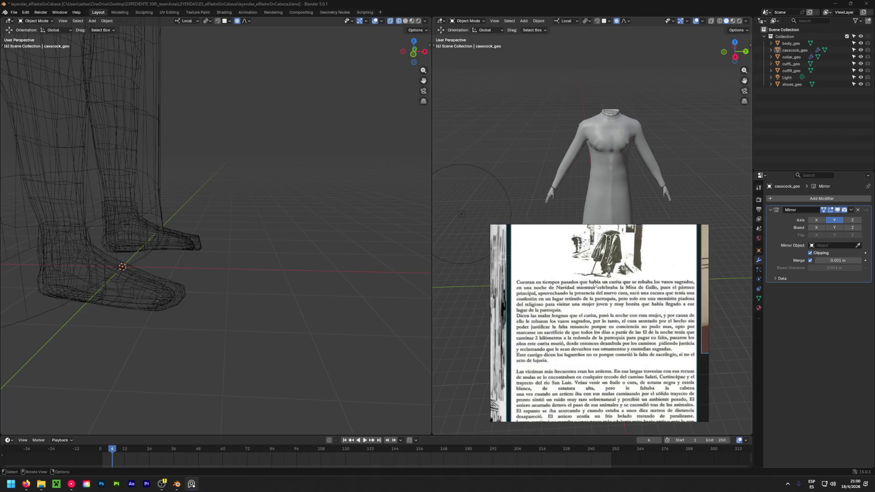
scroll(605, 294, up, 2)
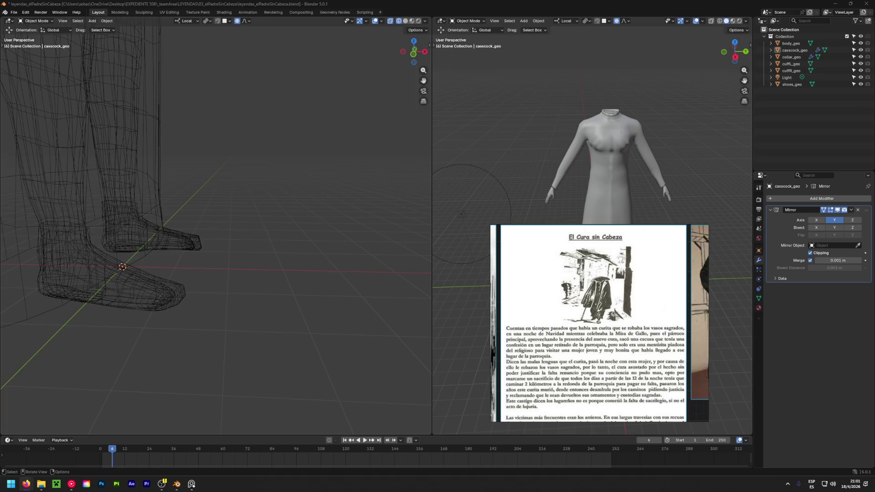
scroll(566, 267, down, 3)
scroll(566, 266, down, 2)
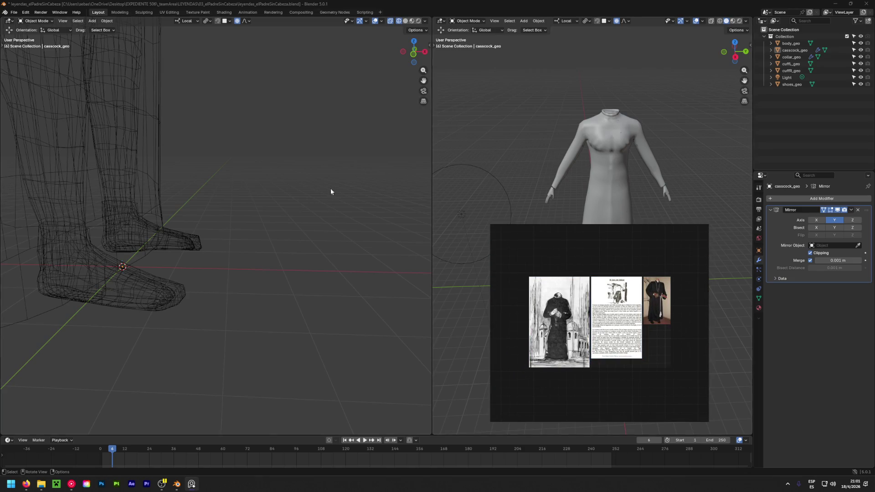
scroll(328, 193, down, 4)
Orbit the wireframe viewport to a front view and level the cassock viewport
middle_drag(351, 185, 168, 220)
mouse_move(332, 144)
middle_down()
mouse_move(353, 215)
mouse_move(308, 160)
mouse_move(269, 241)
mouse_move(327, 204)
middle_up()
scroll(327, 202, down, 2)
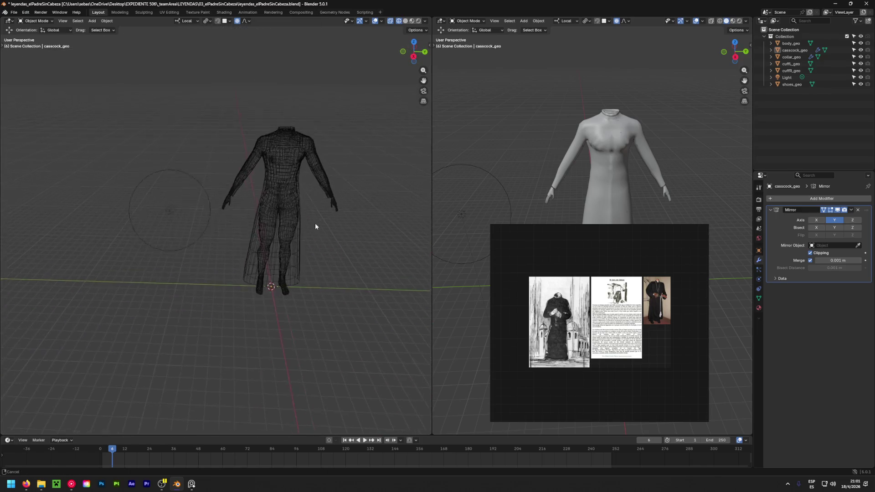
scroll(319, 221, up, 2)
middle_drag(310, 232, 299, 220)
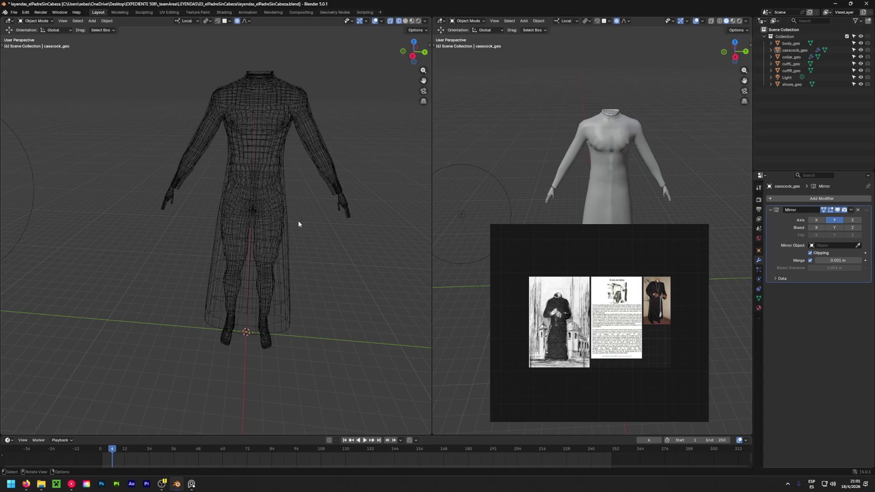
middle_drag(545, 160, 589, 95)
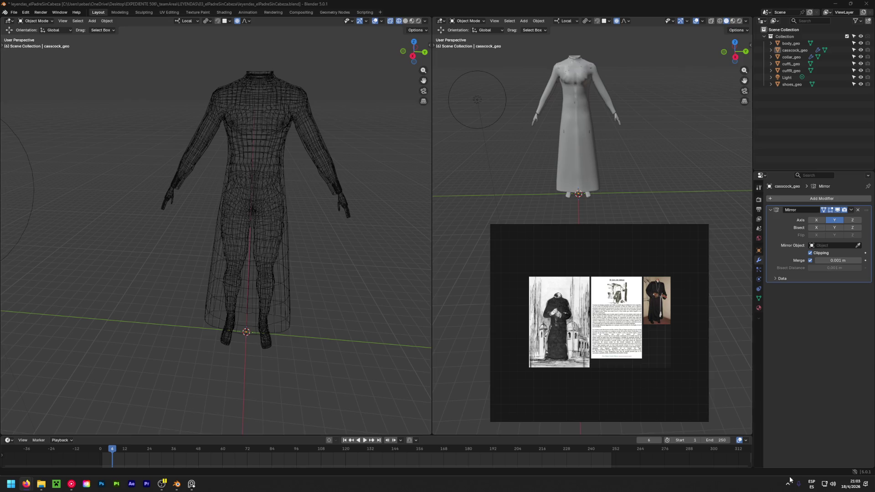
click(833, 4)
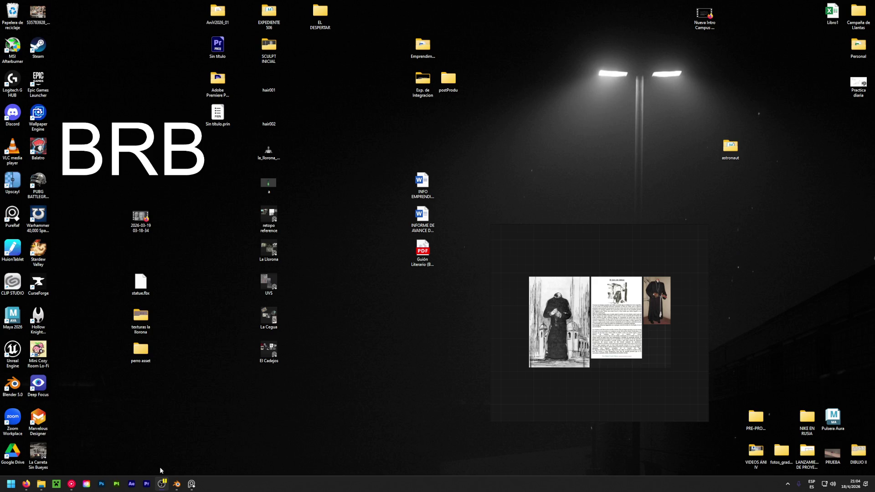
click(176, 484)
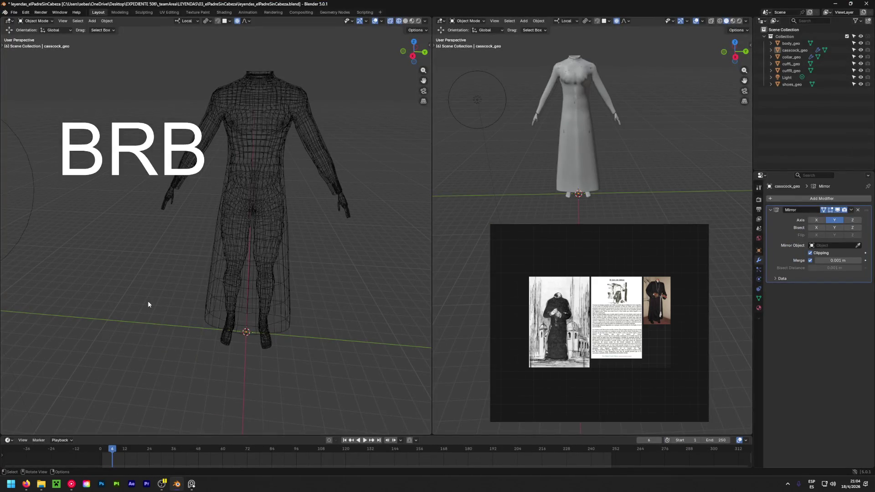